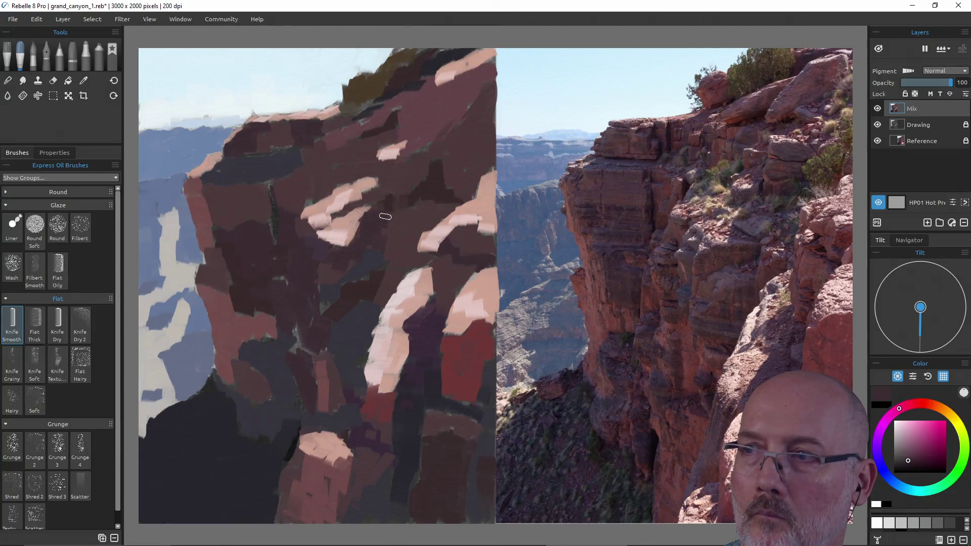
Sample mauve from the reference photo and dab it at the top of the pale stroke.
left_click(412, 280, "alt")
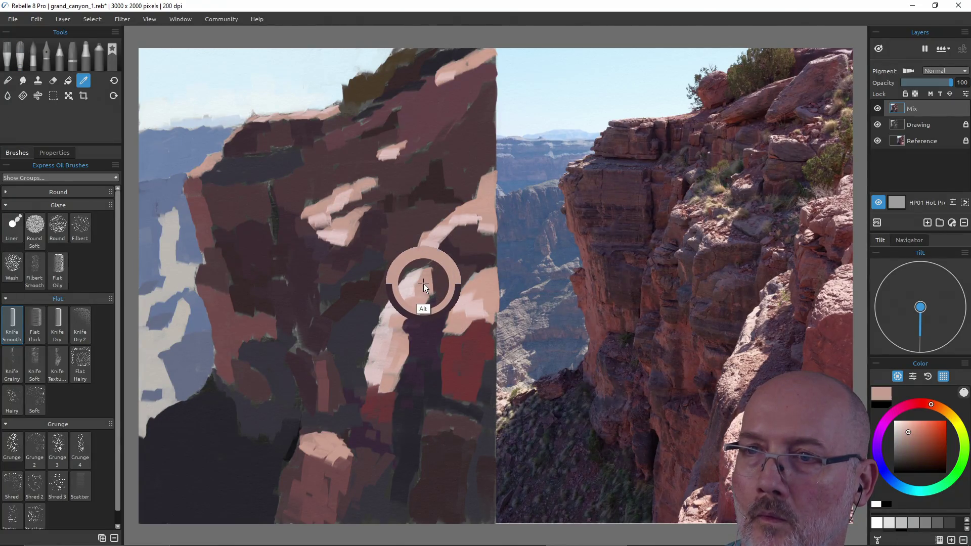
left_click(773, 287, "alt")
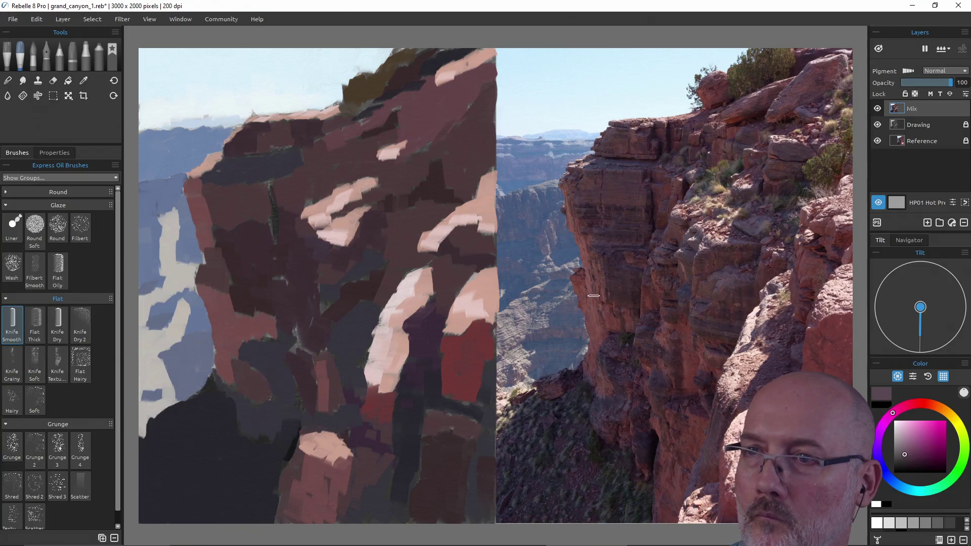
left_click(777, 286, "alt")
left_click(776, 285, "alt")
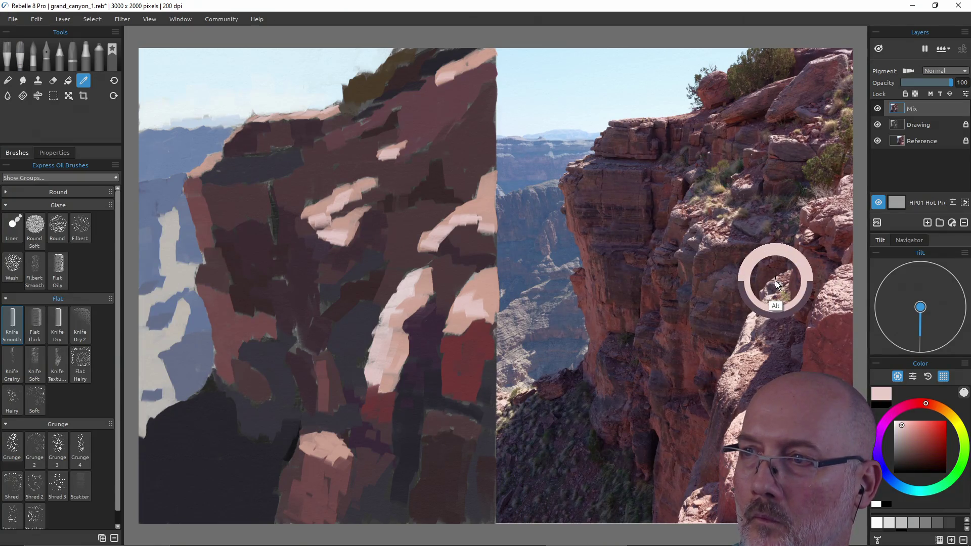
left_click(771, 282, "alt")
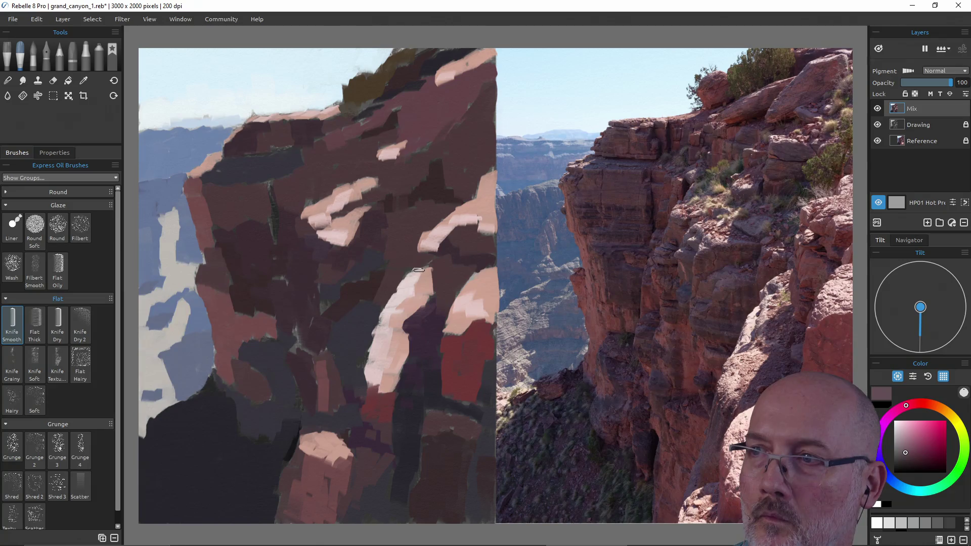
left_click_drag(428, 267, 406, 280)
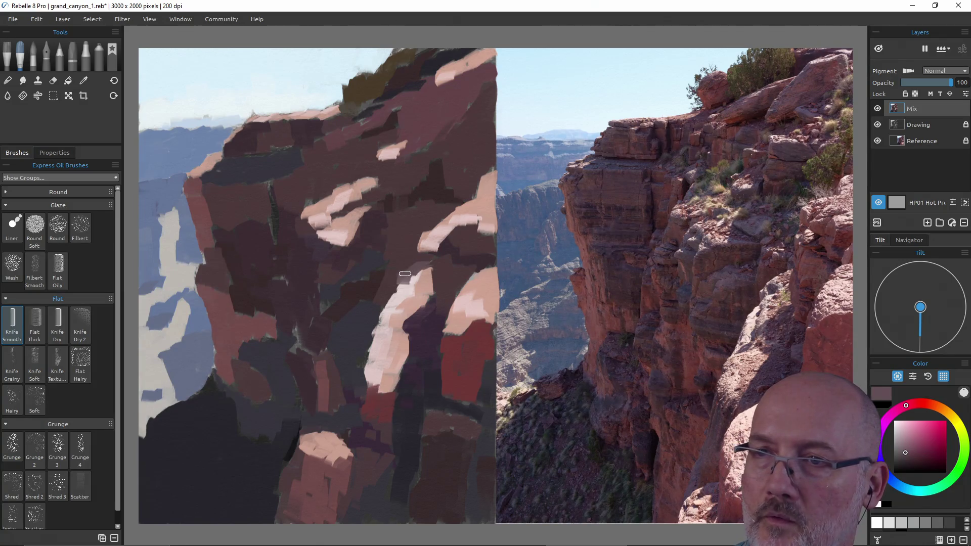
Pick a lighter pink and the dark purple, then save the painting.
left_click(763, 318, "alt")
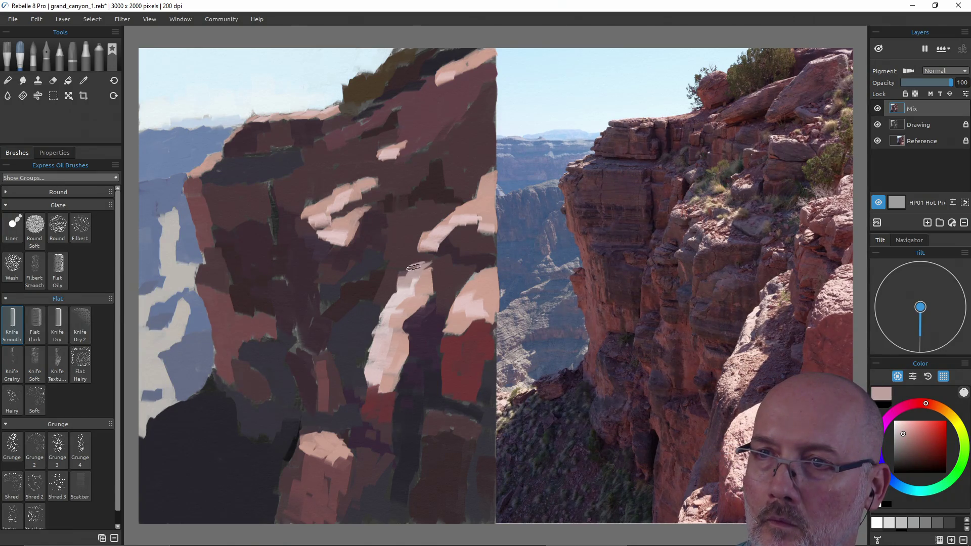
left_click(409, 289, "alt")
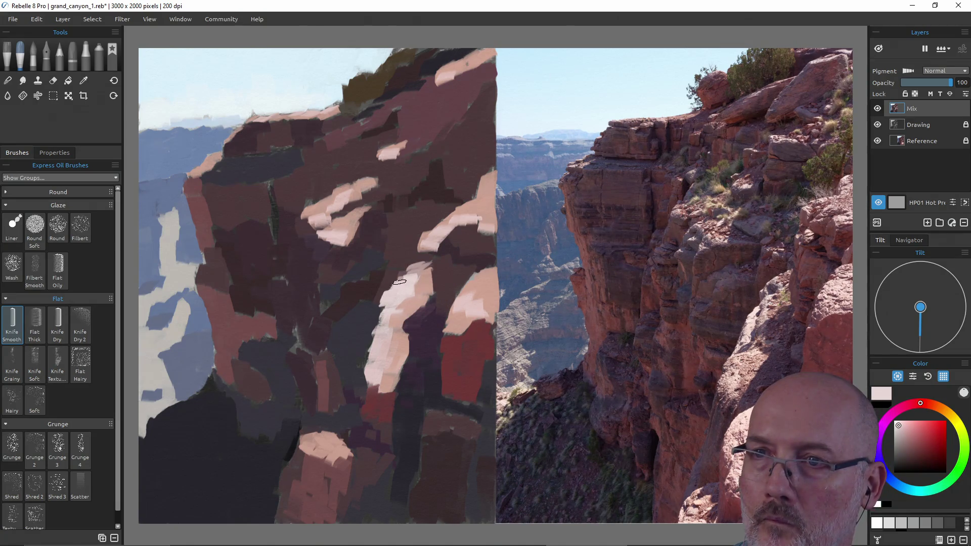
left_click(422, 316, "ctrl")
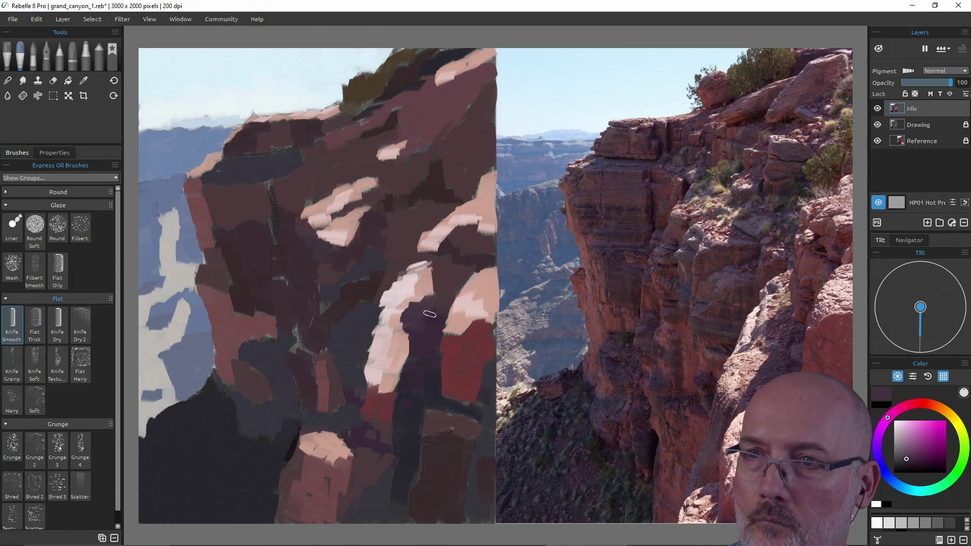
key("ctrl+s")
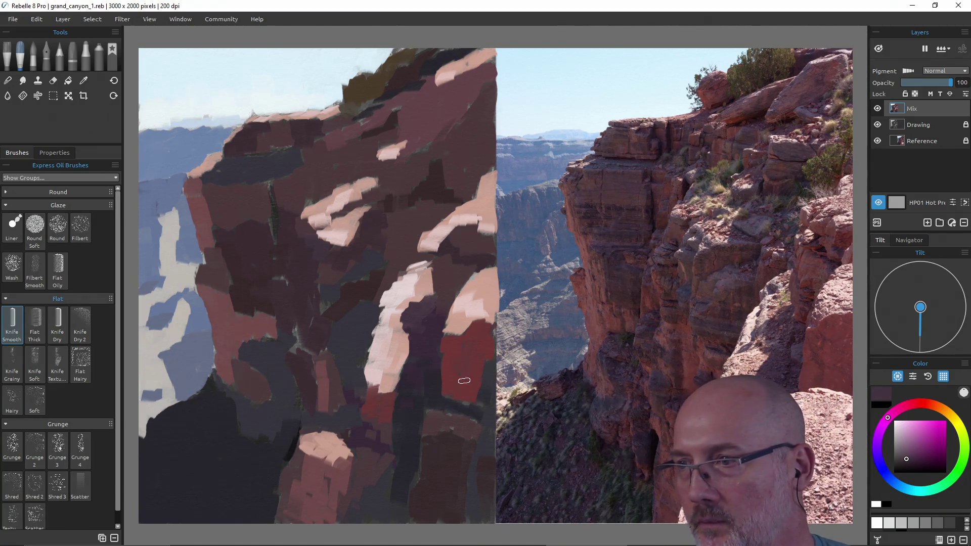
key("alt")
Paint a light pink stroke on the lower right cliff and cover the pink patch with mauve.
left_click(459, 328, "alt")
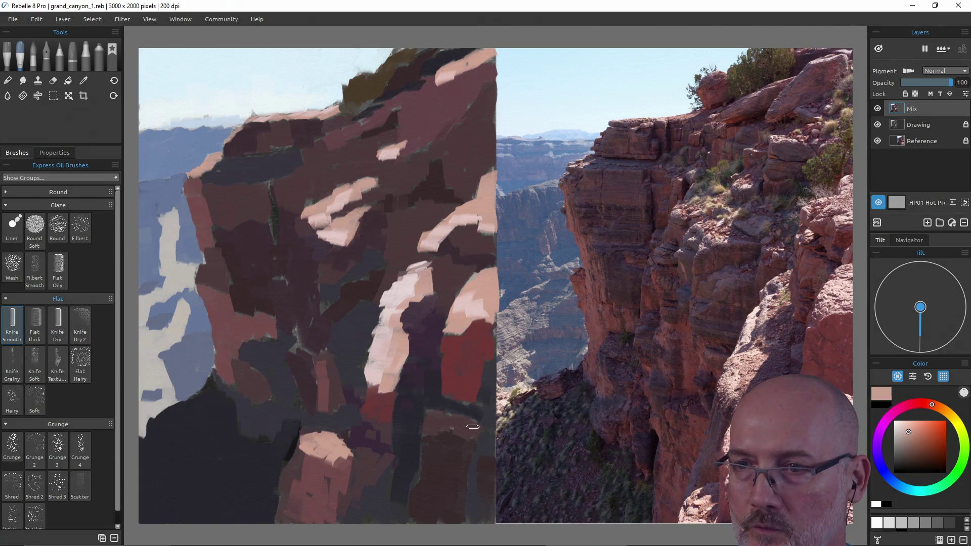
left_click_drag(473, 427, 422, 425)
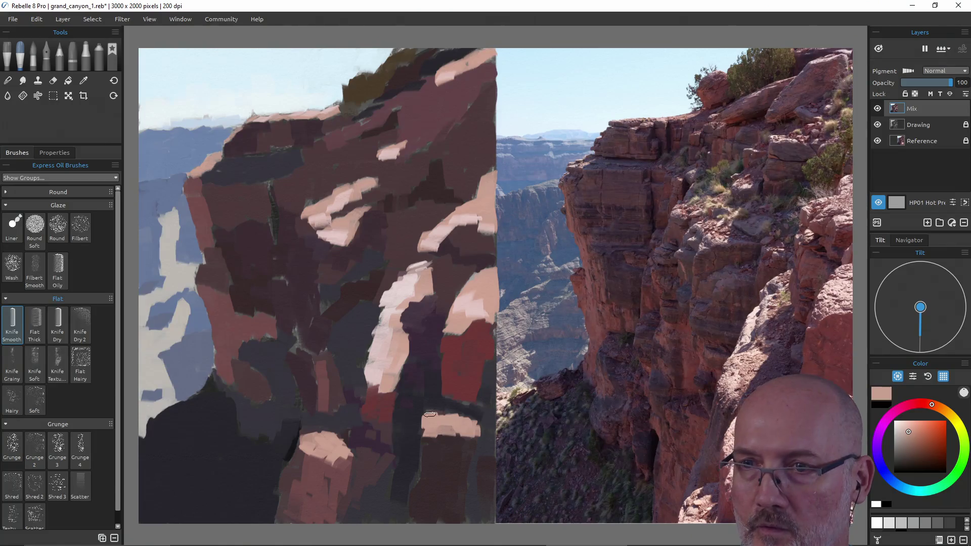
left_click(384, 406, "alt")
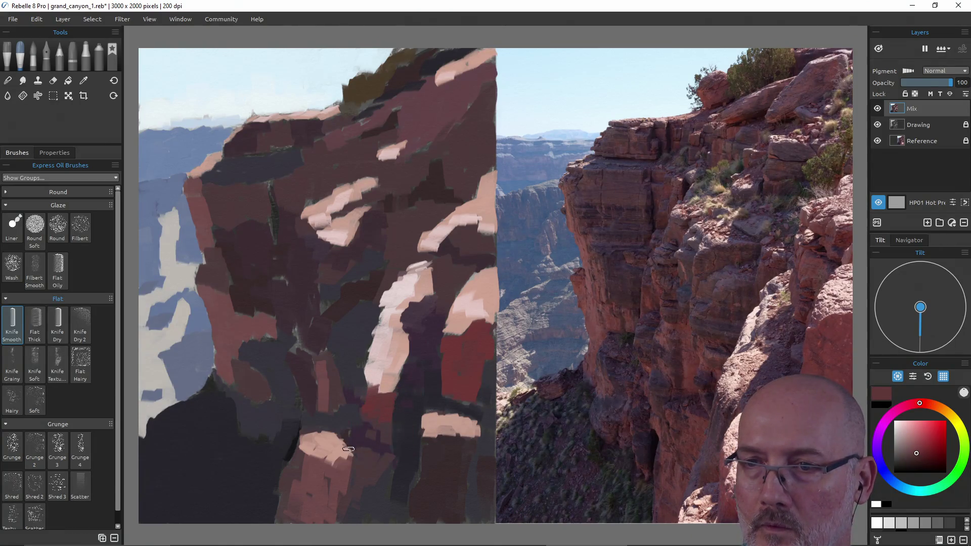
left_click(336, 466, "alt")
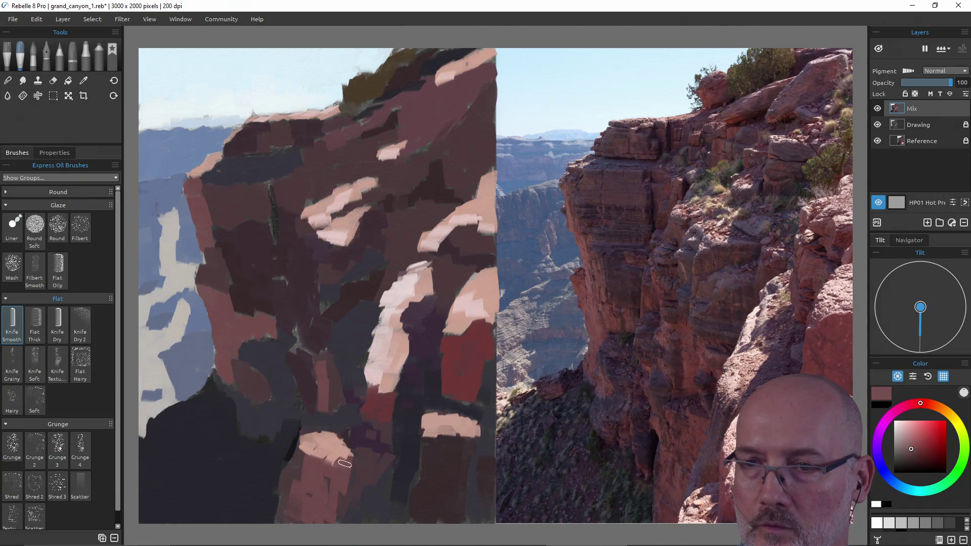
mouse_move(349, 455)
left_mouse_down()
mouse_move(324, 433)
mouse_move(310, 452)
left_mouse_up()
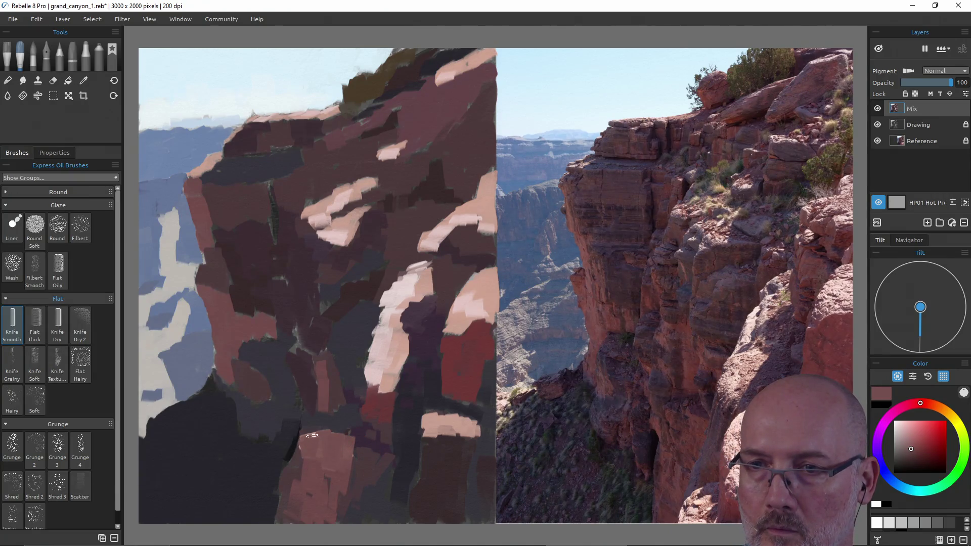
Darken the red patch with red-brown and lay dark purple over the brown block.
left_click(395, 404, "alt")
left_click(388, 435, "alt")
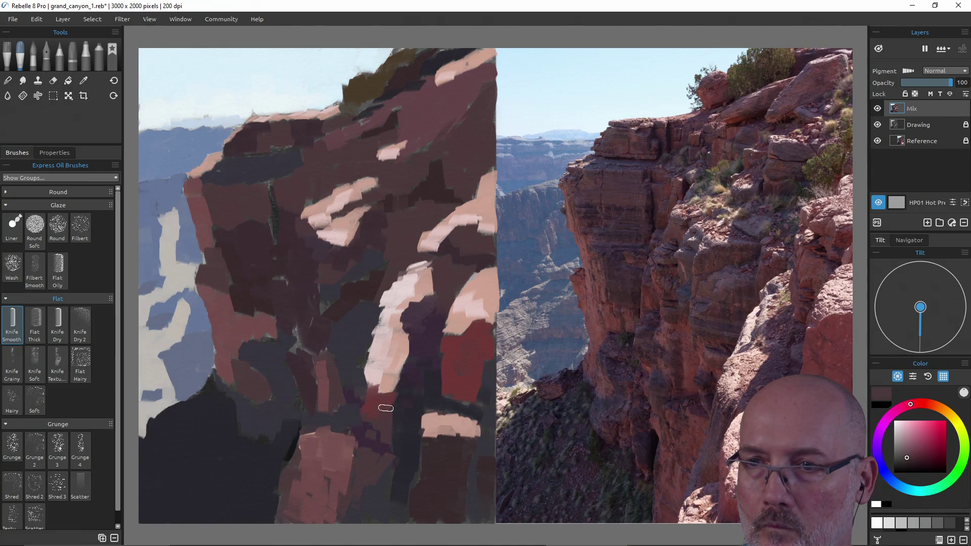
mouse_move(386, 412)
left_mouse_down()
mouse_move(402, 338)
mouse_move(376, 396)
mouse_move(370, 383)
mouse_move(402, 332)
mouse_move(407, 357)
left_mouse_up()
left_click(414, 338, "alt")
left_click(410, 344, "alt")
left_click(396, 403, "alt")
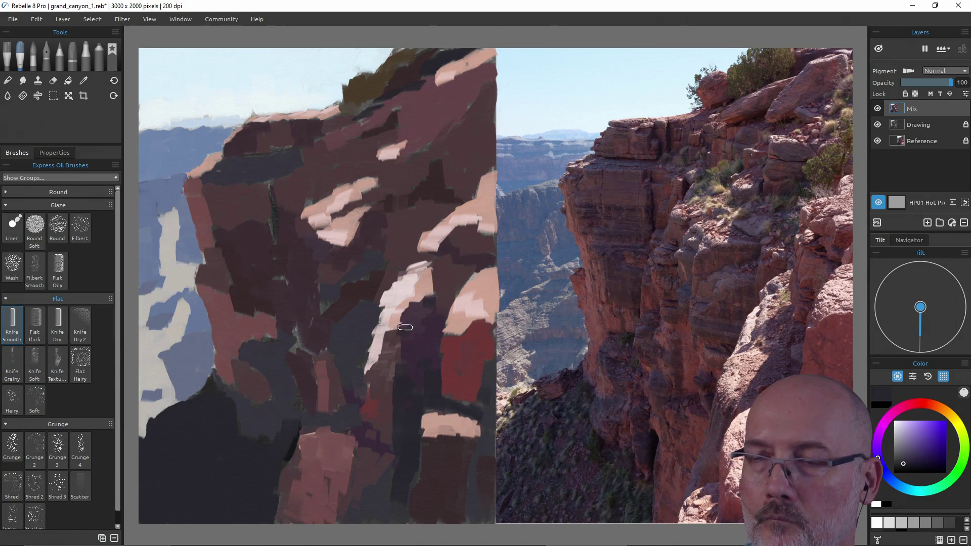
left_click(440, 281, "alt")
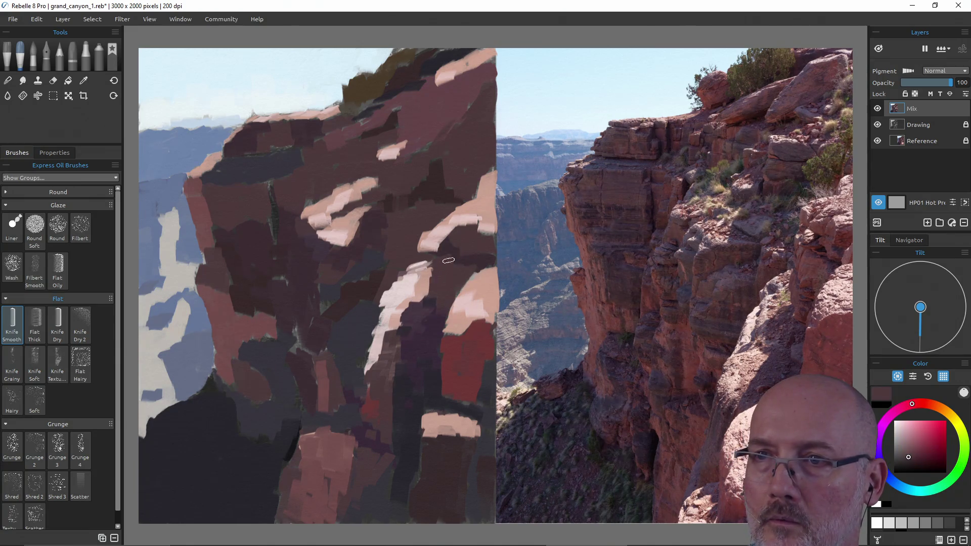
Break up the pale stroke on the right cliff with dark red, then save.
left_click(450, 253, "alt")
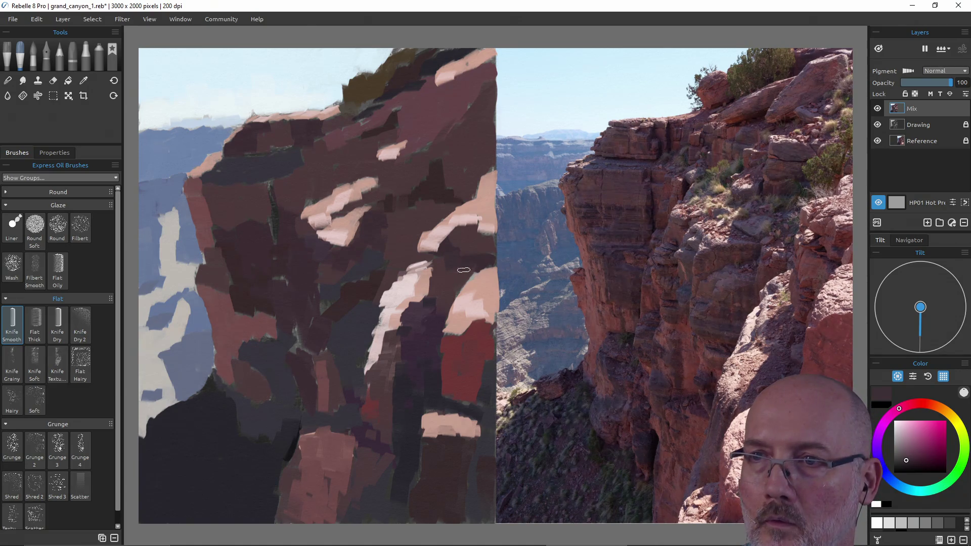
left_click(455, 351, "alt")
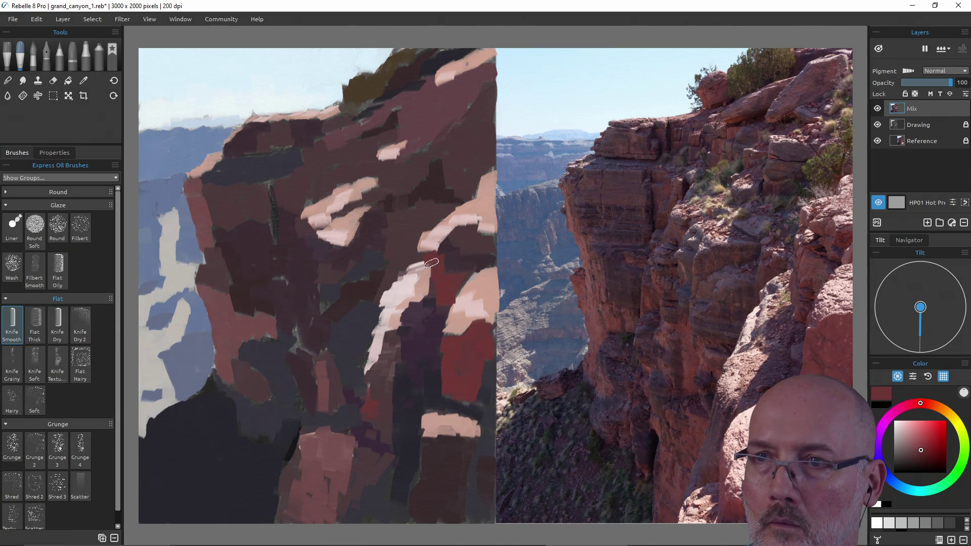
left_click_drag(431, 263, 434, 298)
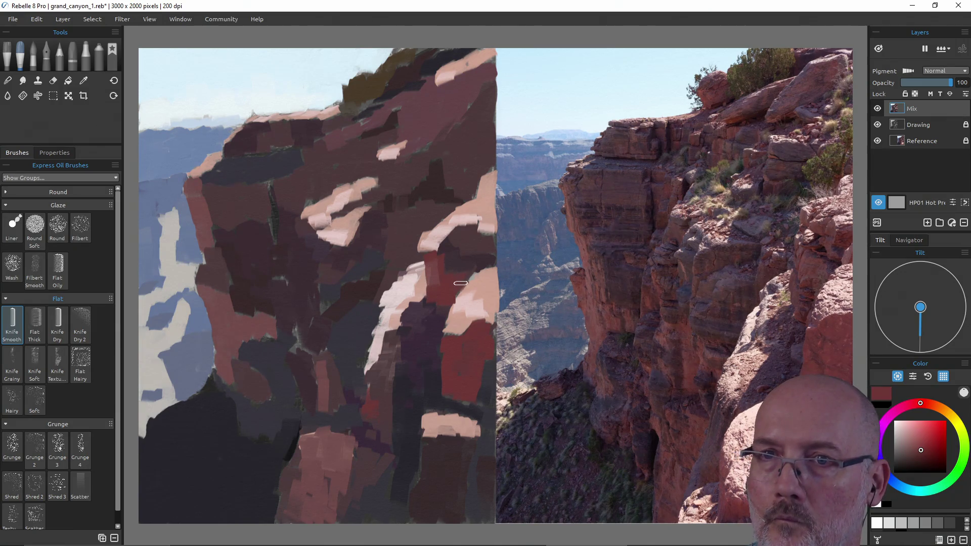
left_click(232, 303, "alt")
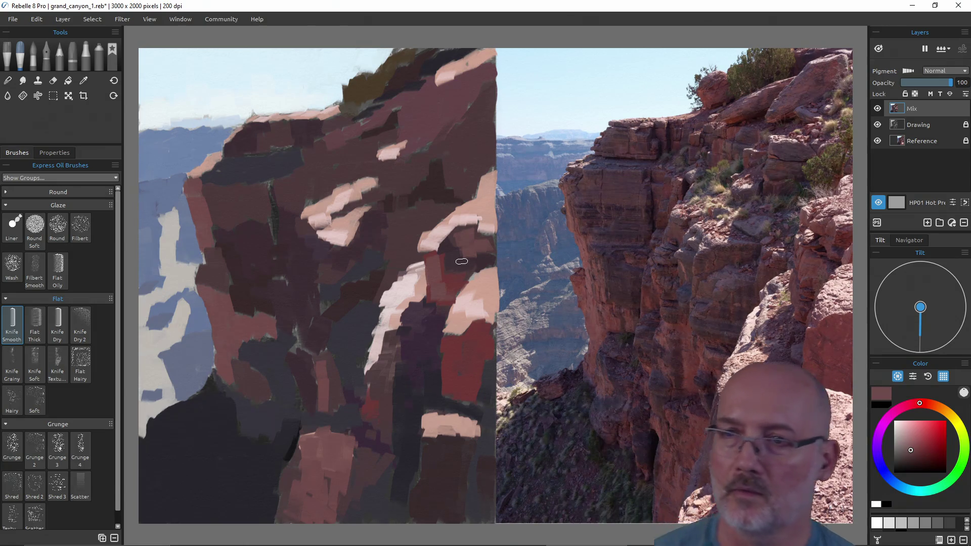
left_click(413, 310, "alt")
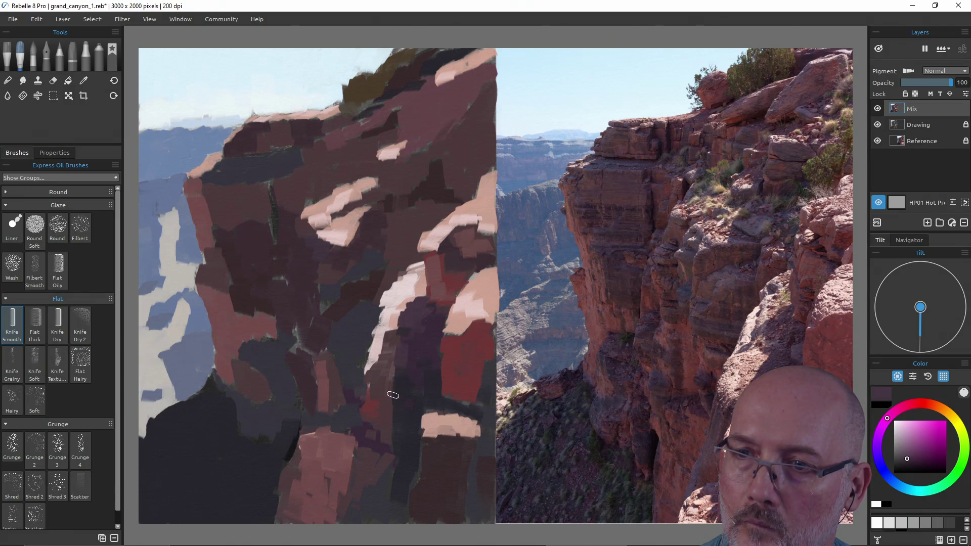
key("ctrl+s")
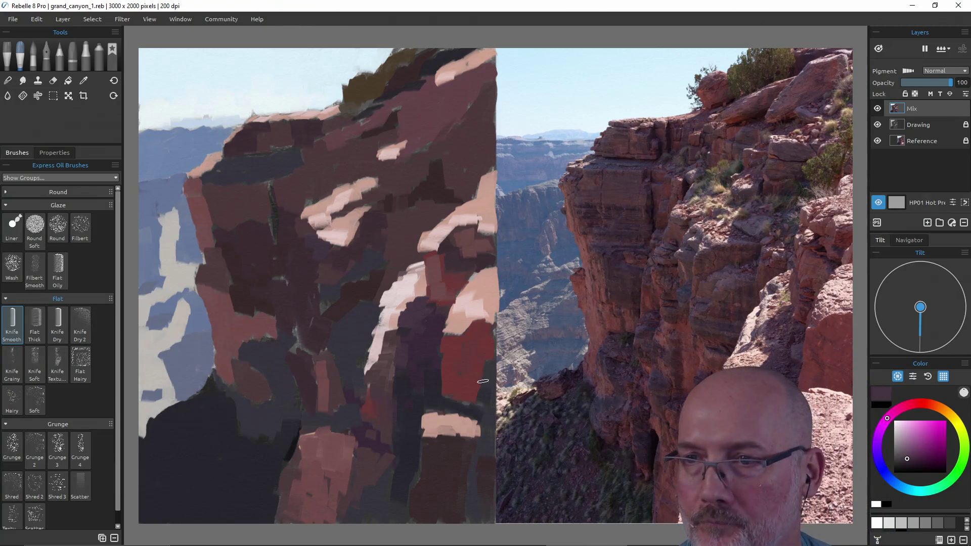
Repaint the red rock area in dusty red and sample dark purples from the lower shadows.
key("alt")
mouse_move(451, 419)
left_mouse_down()
mouse_move(449, 455)
mouse_move(472, 435)
mouse_move(453, 425)
mouse_move(428, 441)
mouse_move(437, 418)
left_mouse_up()
key("alt")
mouse_move(453, 291)
left_mouse_down()
mouse_move(466, 257)
mouse_move(195, 245)
mouse_move(200, 222)
left_mouse_up()
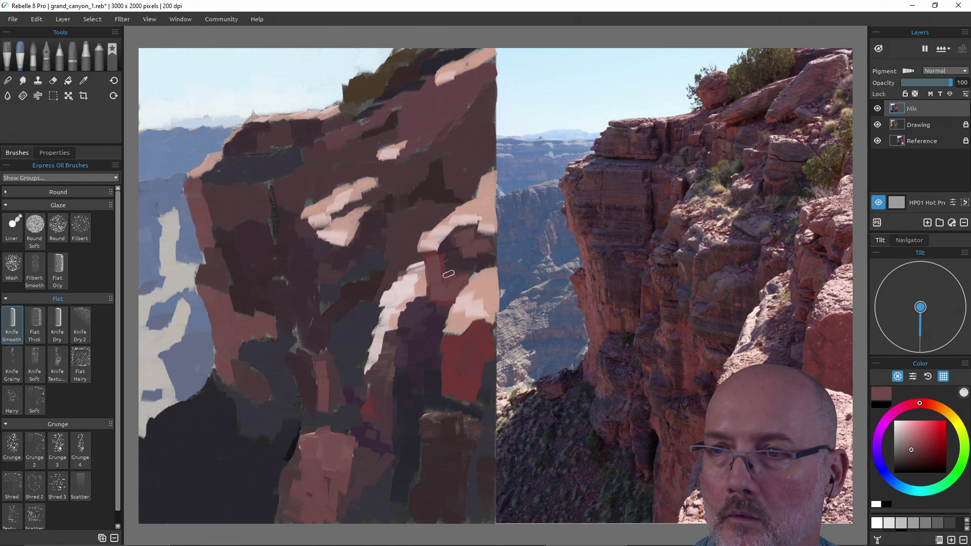
mouse_move(473, 363)
left_mouse_down()
mouse_move(480, 334)
mouse_move(470, 395)
mouse_move(462, 379)
mouse_move(448, 400)
mouse_move(451, 358)
left_mouse_up()
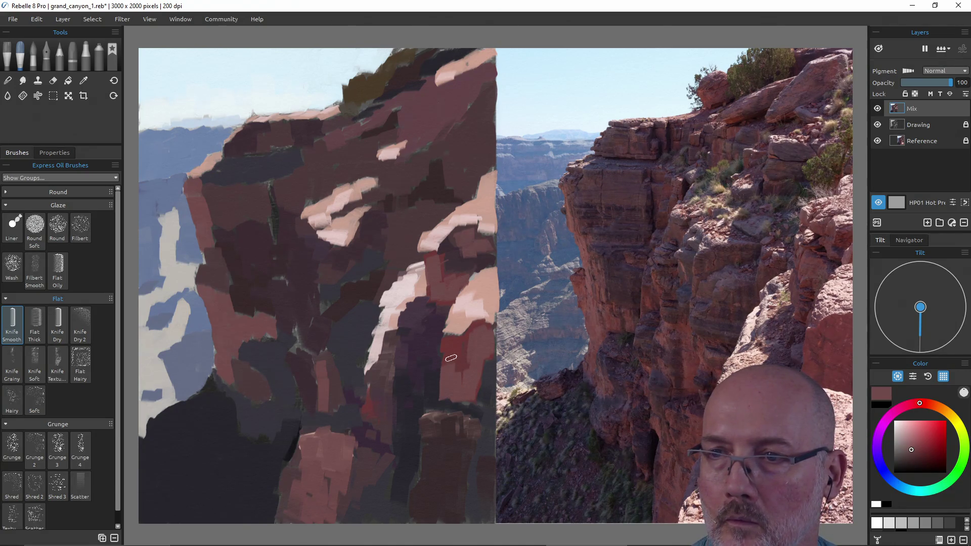
mouse_move(461, 404)
left_mouse_down()
mouse_move(474, 414)
mouse_move(469, 439)
mouse_move(438, 428)
mouse_move(427, 407)
mouse_move(421, 427)
left_mouse_up()
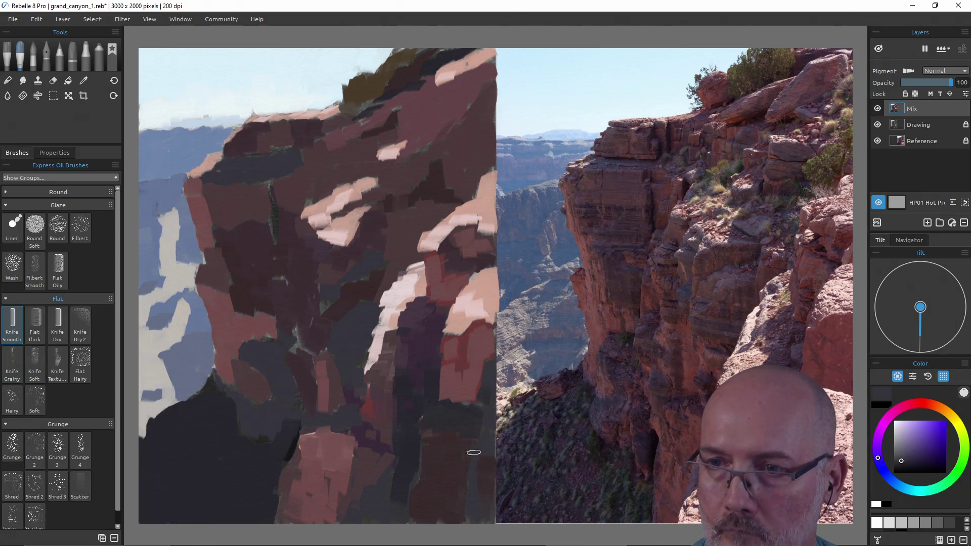
left_click(412, 450, "alt")
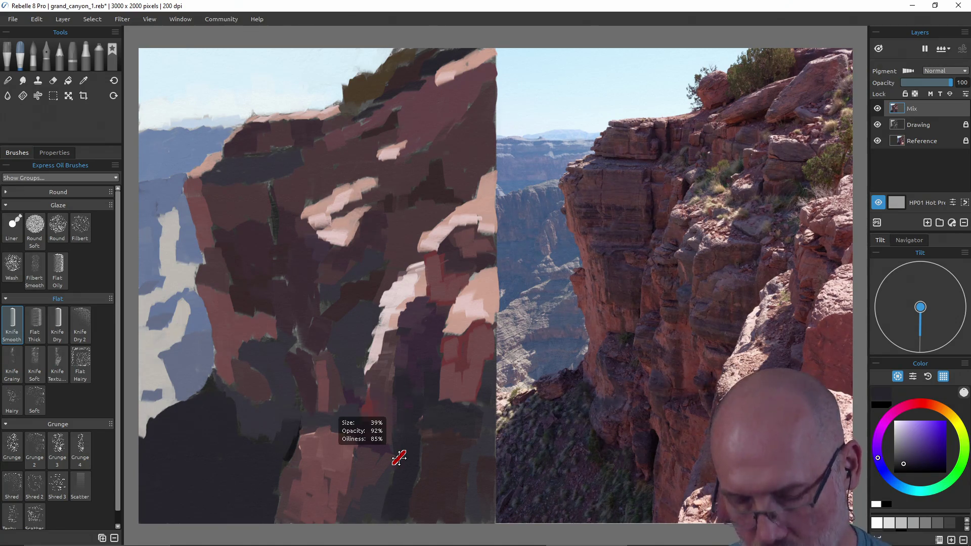
Save, then paint reddish brown along the cliff's right edge and dark brown over the reddish patch.
key("ctrl+s")
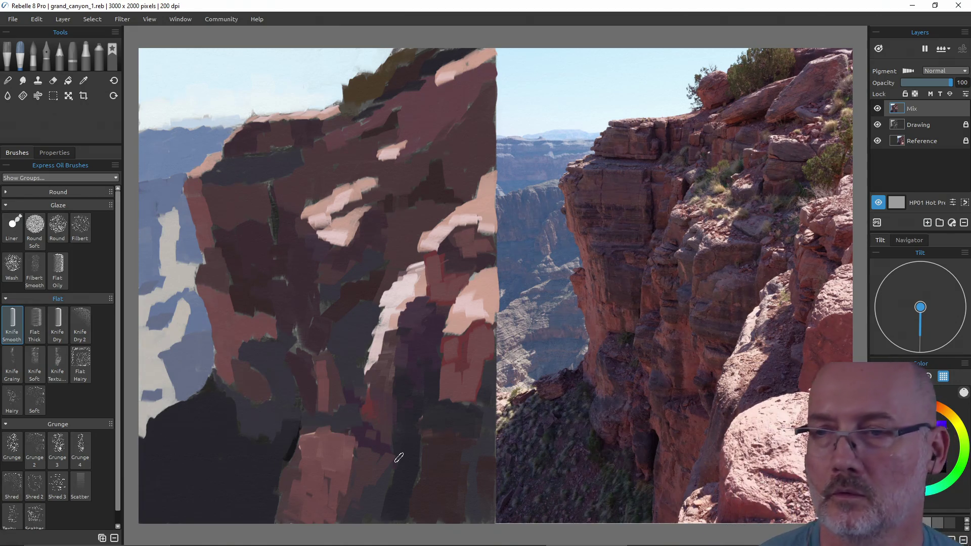
left_click(237, 209, "alt")
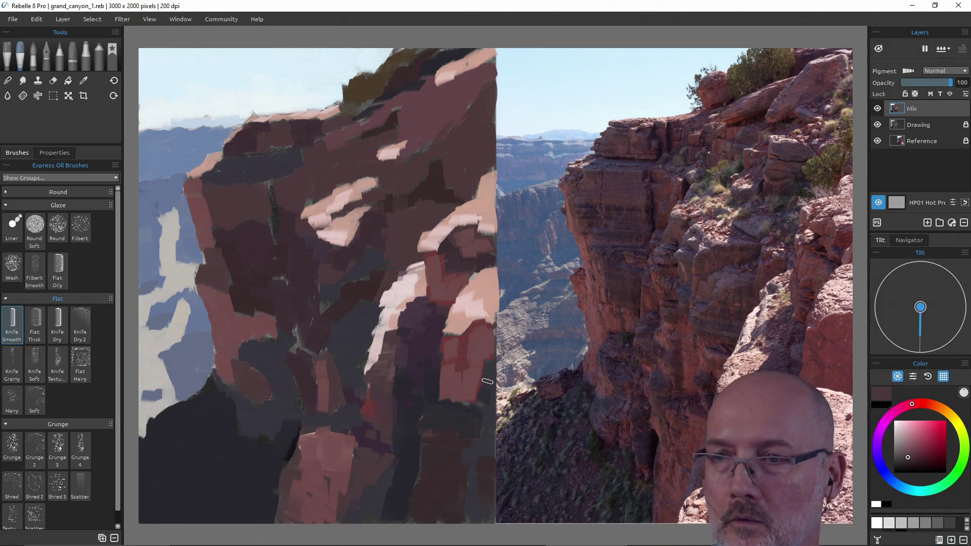
mouse_move(474, 372)
left_mouse_down()
mouse_move(487, 337)
mouse_move(470, 369)
mouse_move(446, 336)
mouse_move(447, 387)
mouse_move(445, 369)
mouse_move(462, 353)
mouse_move(467, 401)
left_mouse_up()
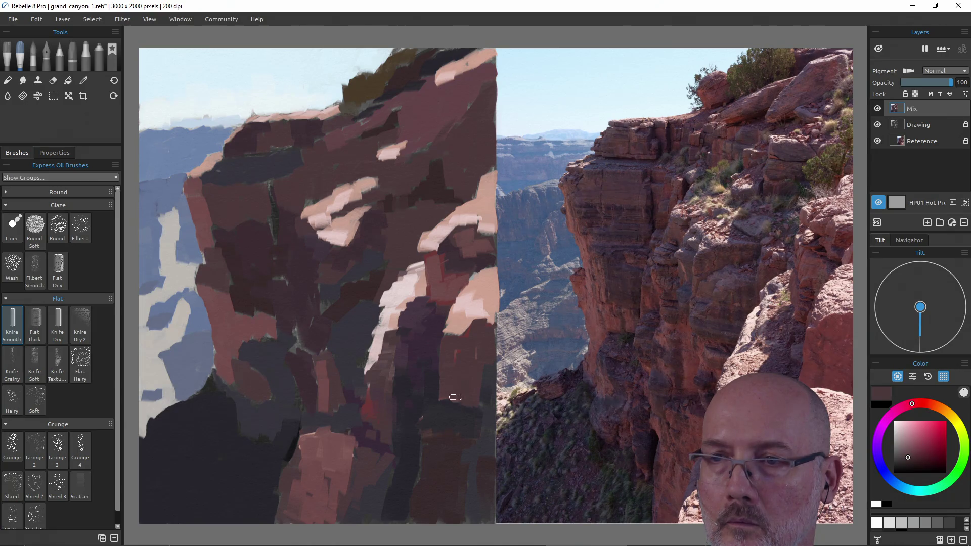
left_click(451, 286, "alt")
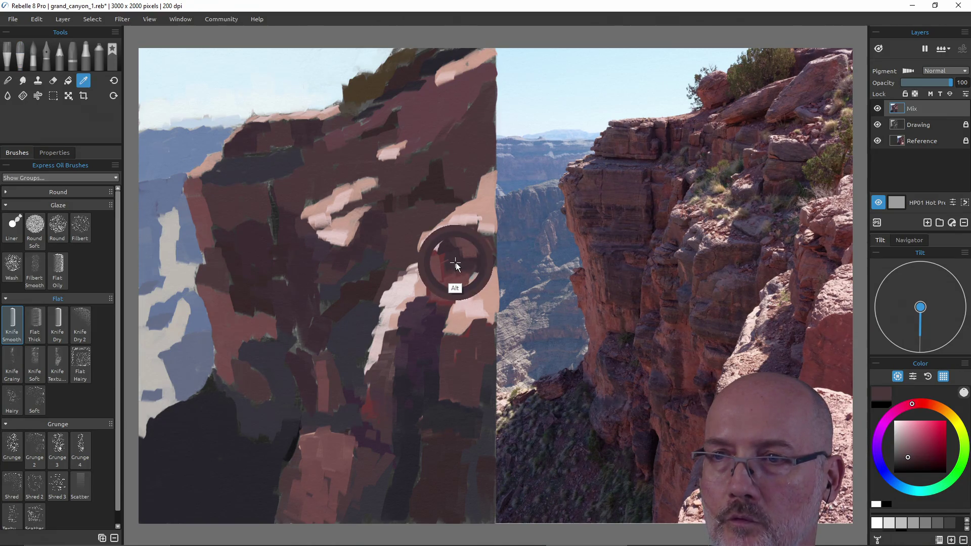
mouse_move(455, 284)
left_mouse_down()
mouse_move(450, 256)
mouse_move(441, 283)
mouse_move(434, 266)
mouse_move(432, 293)
left_mouse_up()
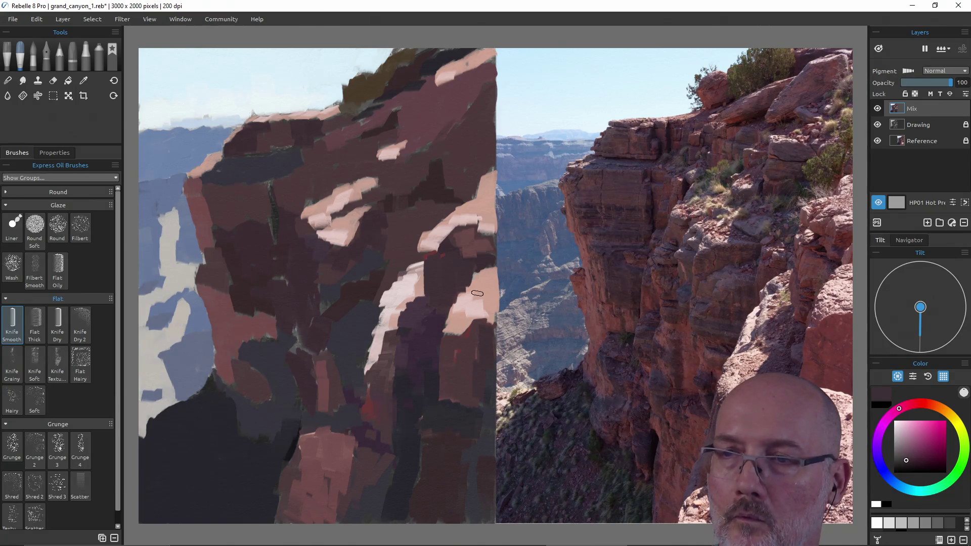
Cover the pale rock patch on the right with dark strokes and save the painting.
left_click(488, 261, "alt")
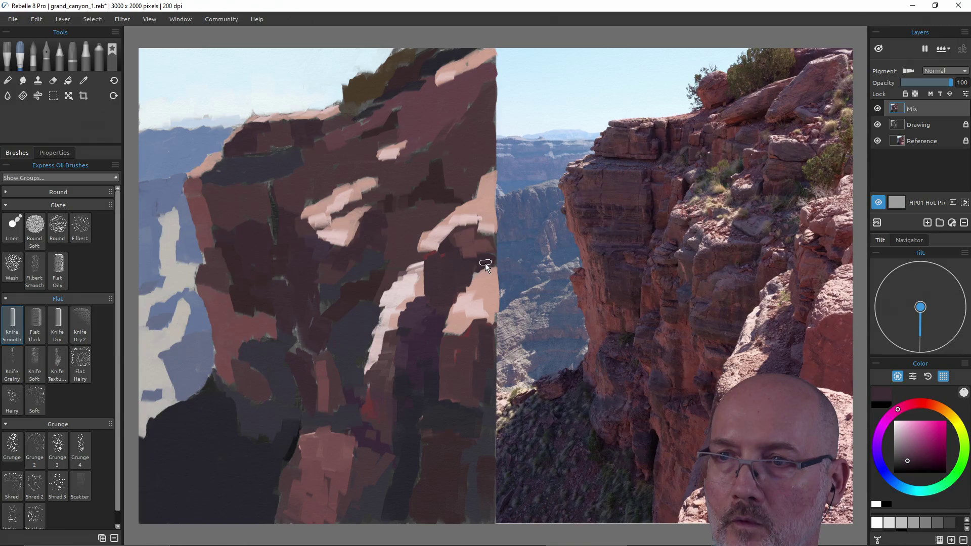
mouse_move(485, 259)
left_mouse_down()
mouse_move(487, 326)
mouse_move(484, 279)
mouse_move(464, 343)
left_mouse_up()
mouse_move(477, 307)
left_mouse_down()
mouse_move(458, 350)
mouse_move(468, 315)
left_mouse_up()
left_click(457, 349, "alt")
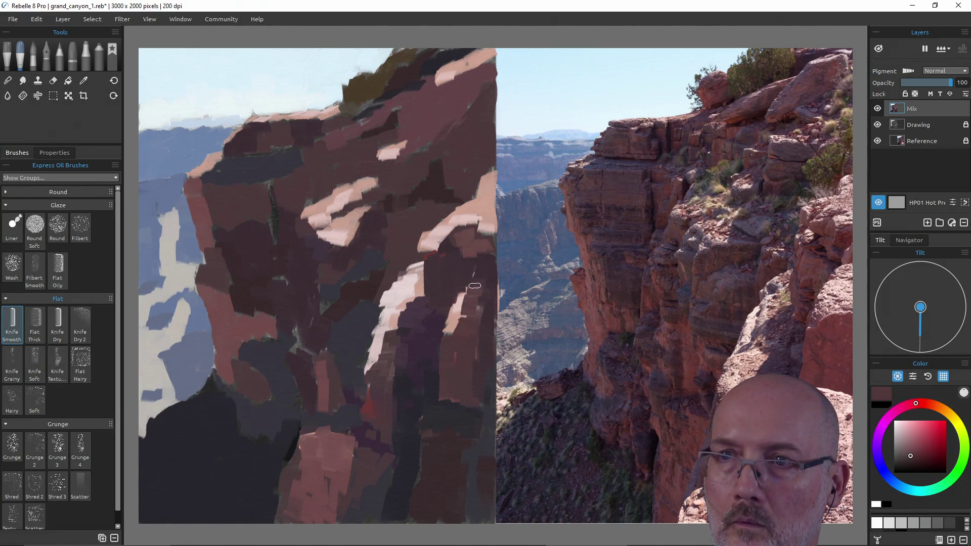
left_click(481, 230, "alt")
left_click_drag(481, 230, 478, 231)
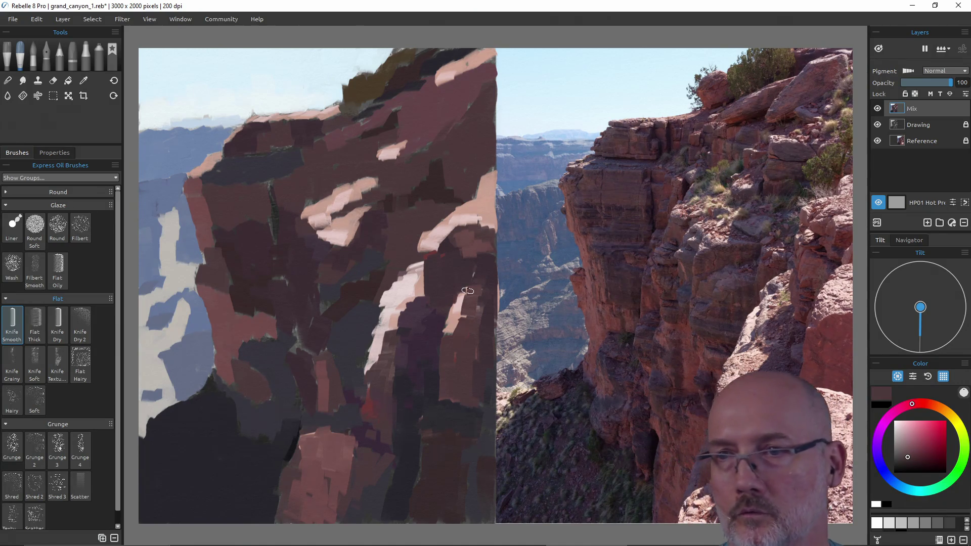
left_click(447, 324, "alt")
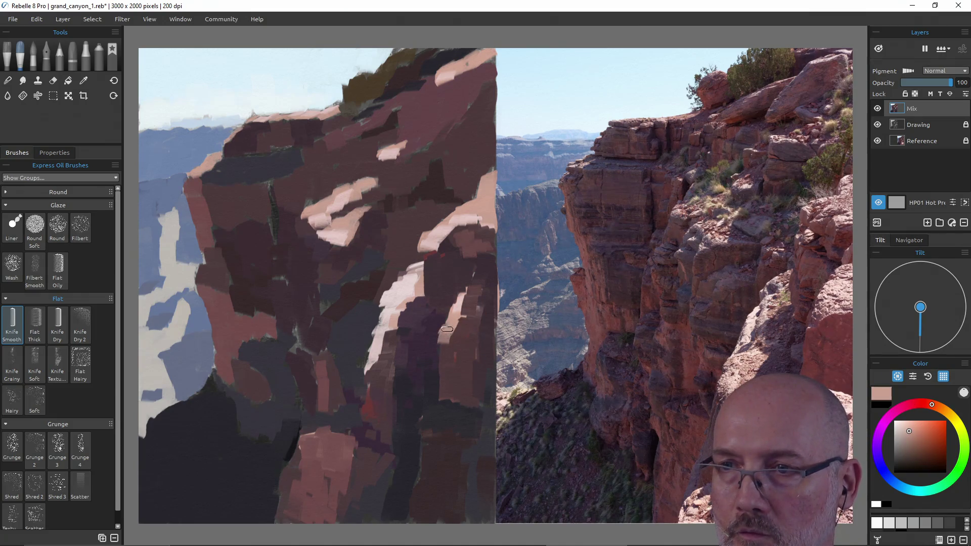
key("ctrl+s")
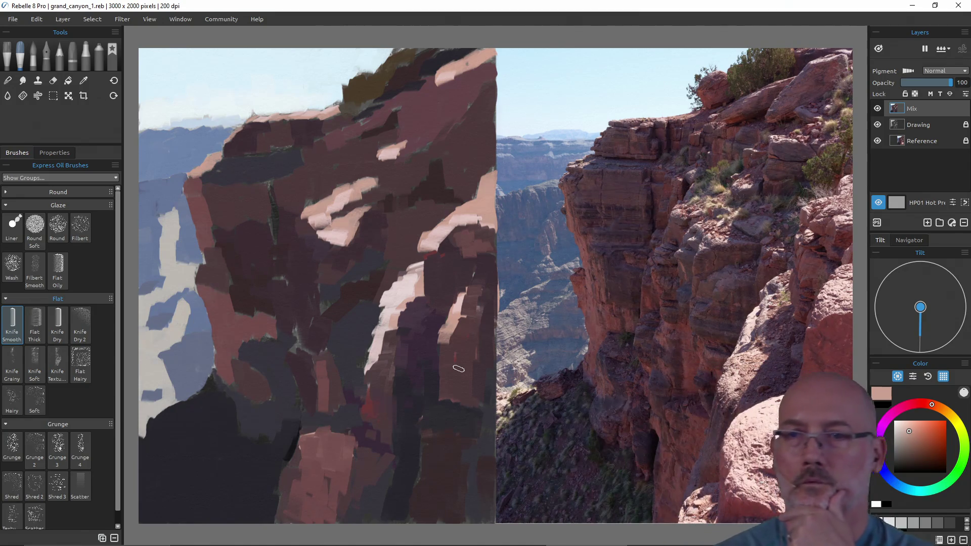
Sample dark mauves from the cliff, save, and cover the pink patch with dark strokes.
left_click(459, 264, "alt")
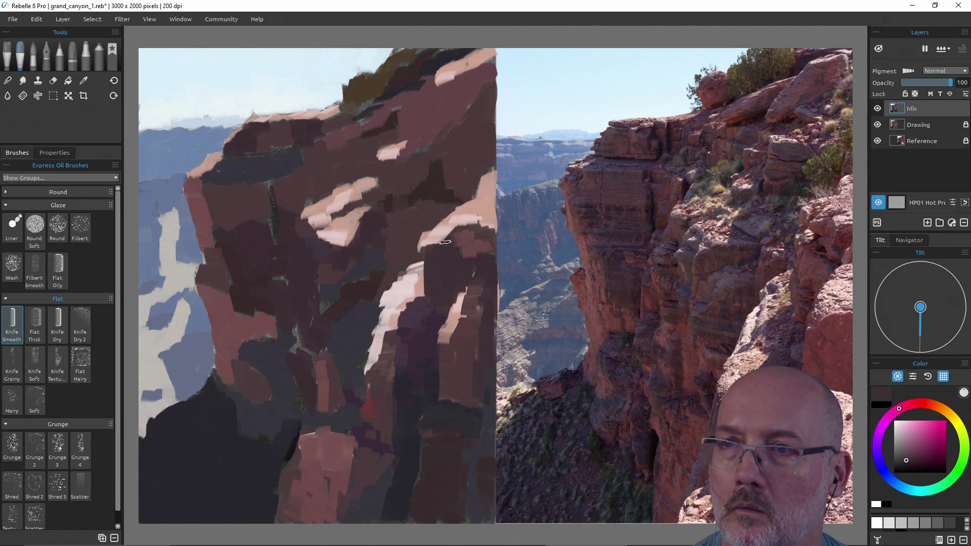
left_click(482, 229, "alt")
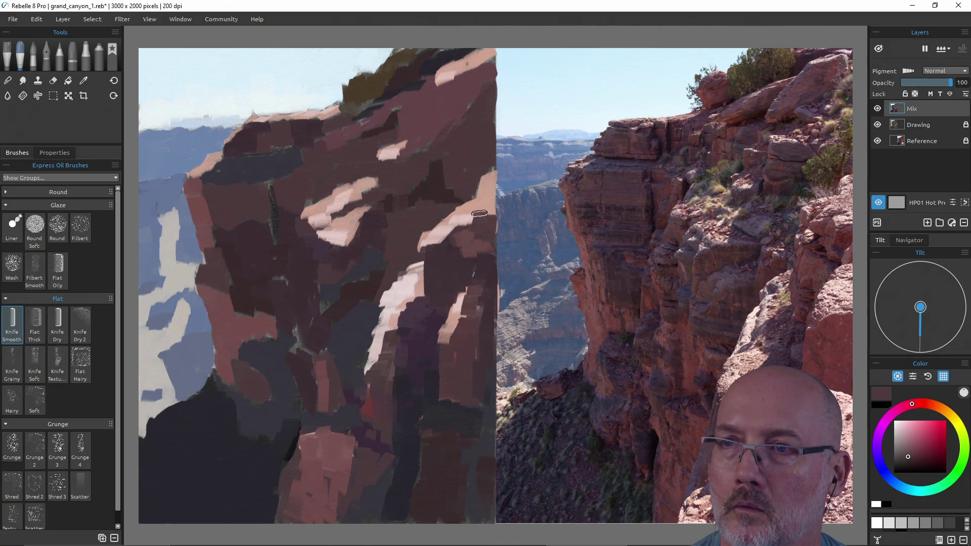
left_click(485, 265, "alt")
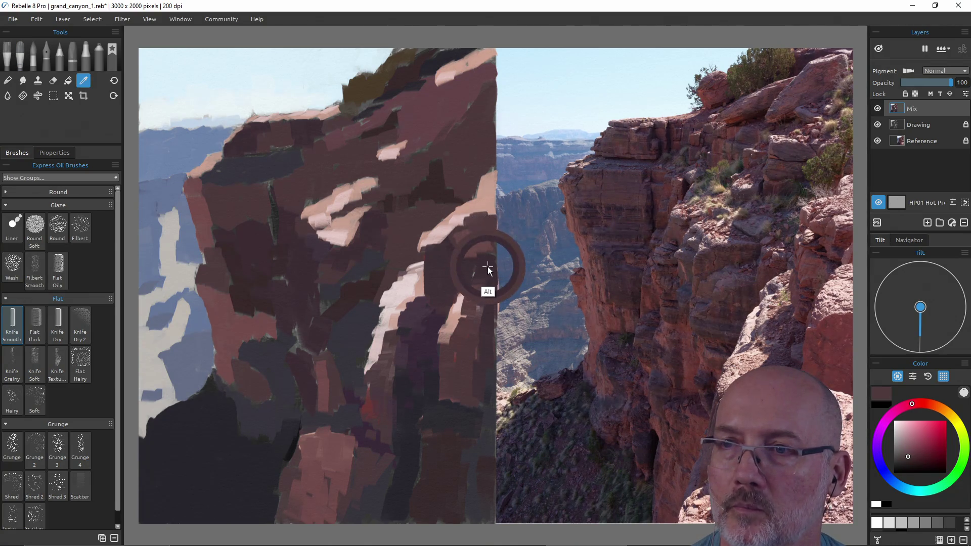
left_click(487, 216, "alt")
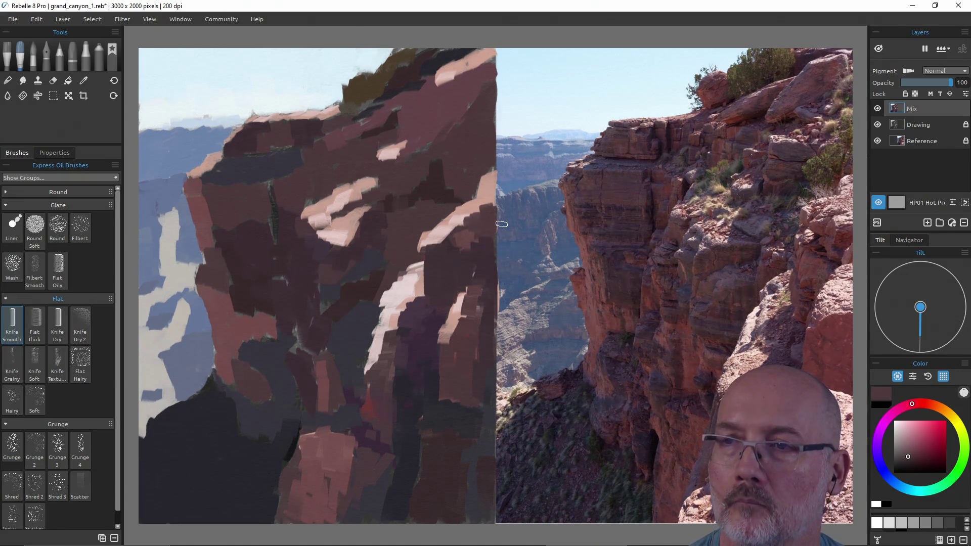
left_click(493, 267, "alt")
key("ctrl+s")
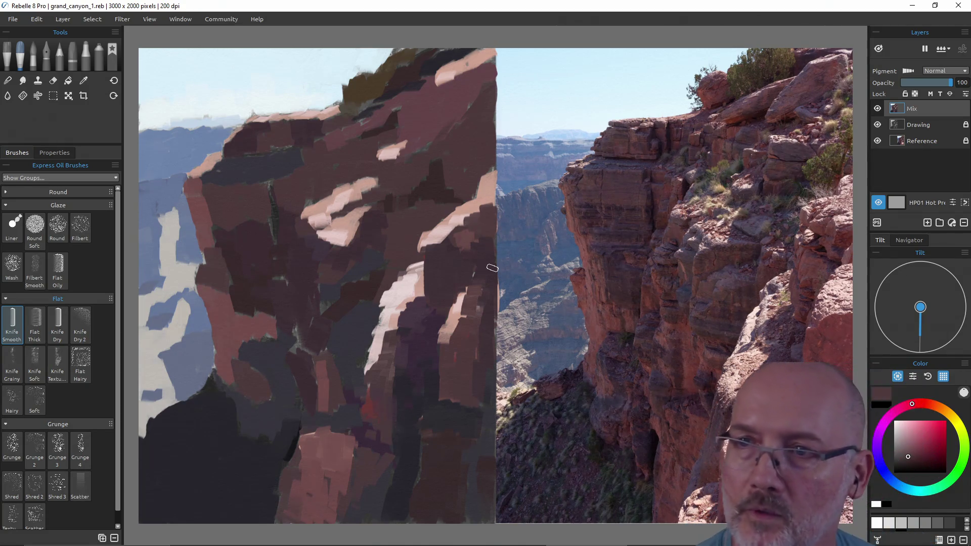
left_click(417, 236, "alt")
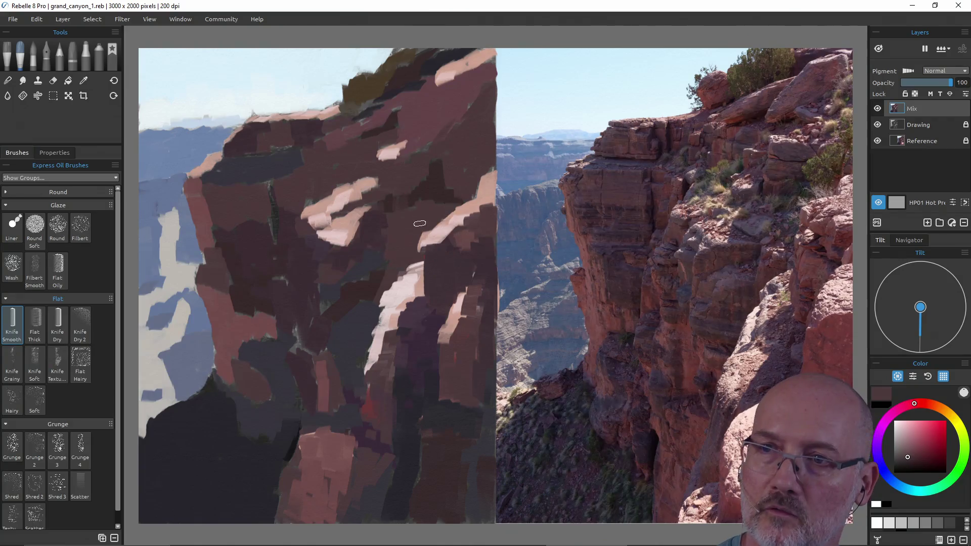
mouse_move(417, 235)
left_mouse_down()
mouse_move(419, 248)
mouse_move(425, 231)
left_mouse_up()
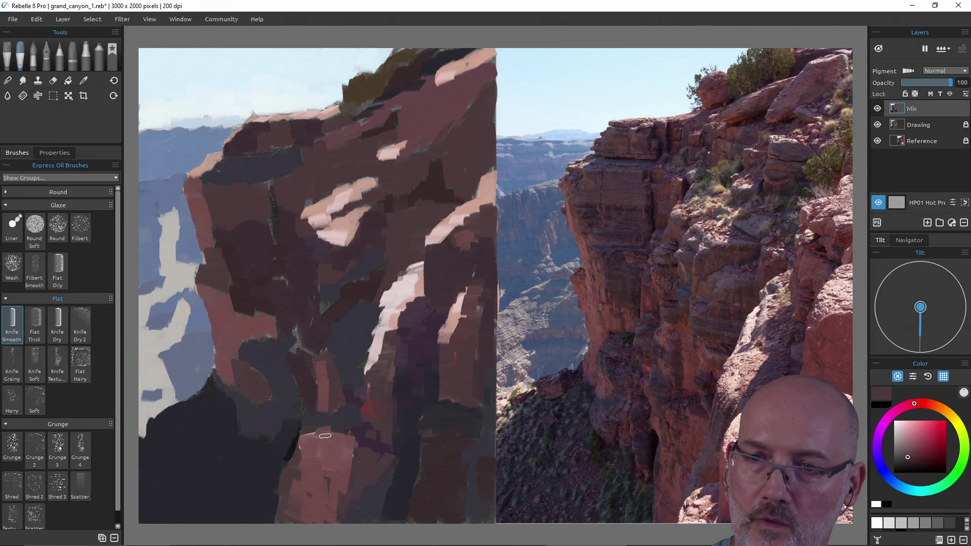
Lighten the top of the lower pink rock block with a paler pink stroke.
left_click(394, 320, "alt")
mouse_move(395, 318)
left_mouse_down()
mouse_move(485, 173)
mouse_move(487, 186)
left_mouse_up()
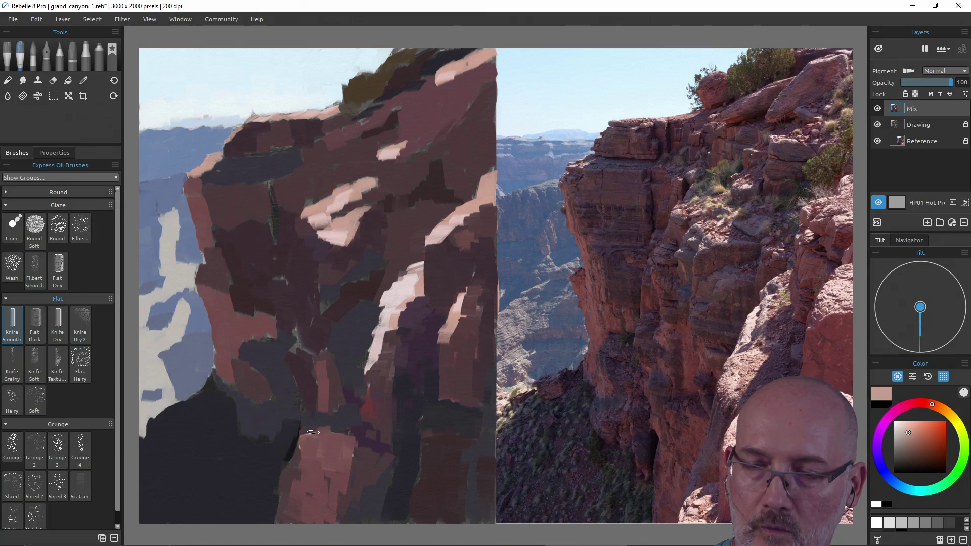
left_click_drag(324, 428, 293, 465)
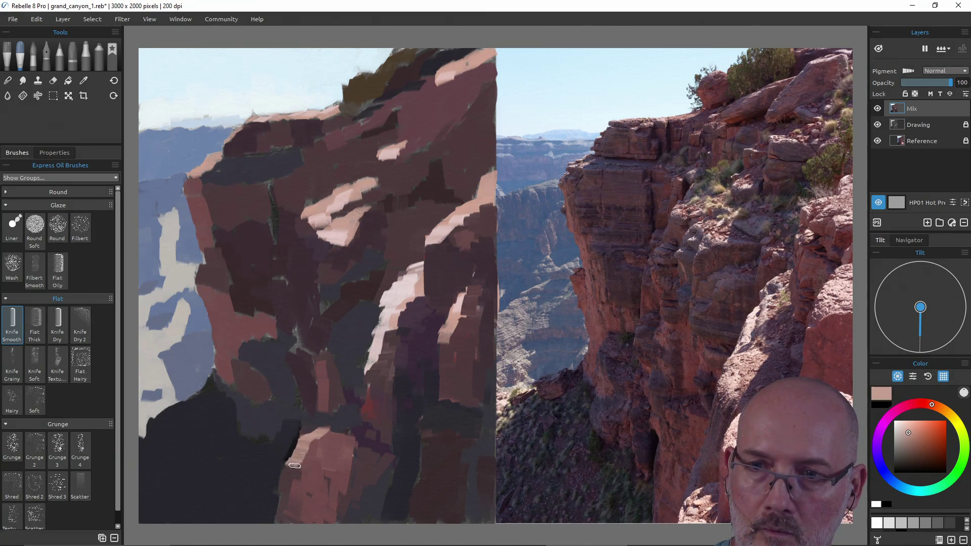
Paint a dark red-brown patch on the pink rock, undo it, and resample pinks.
left_click(314, 458, "alt")
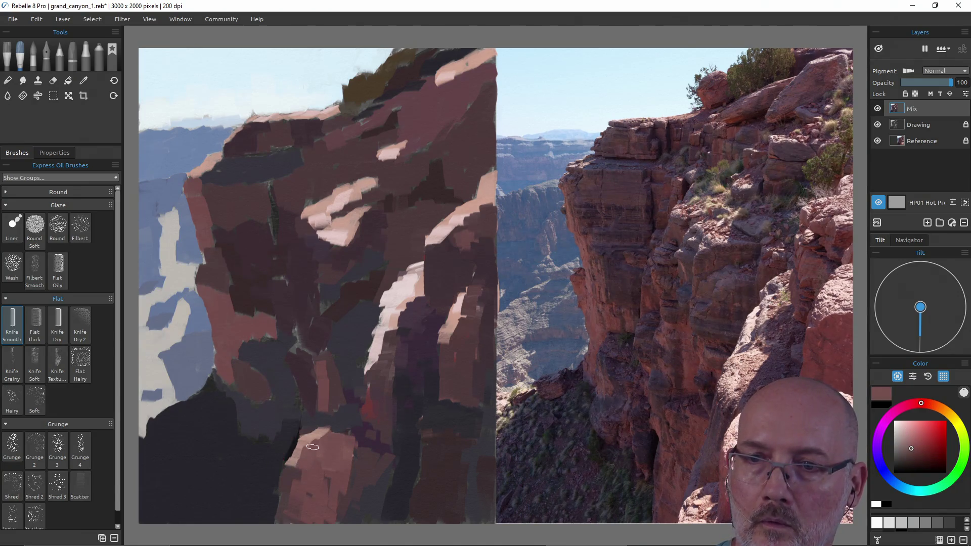
left_click(360, 402, "alt")
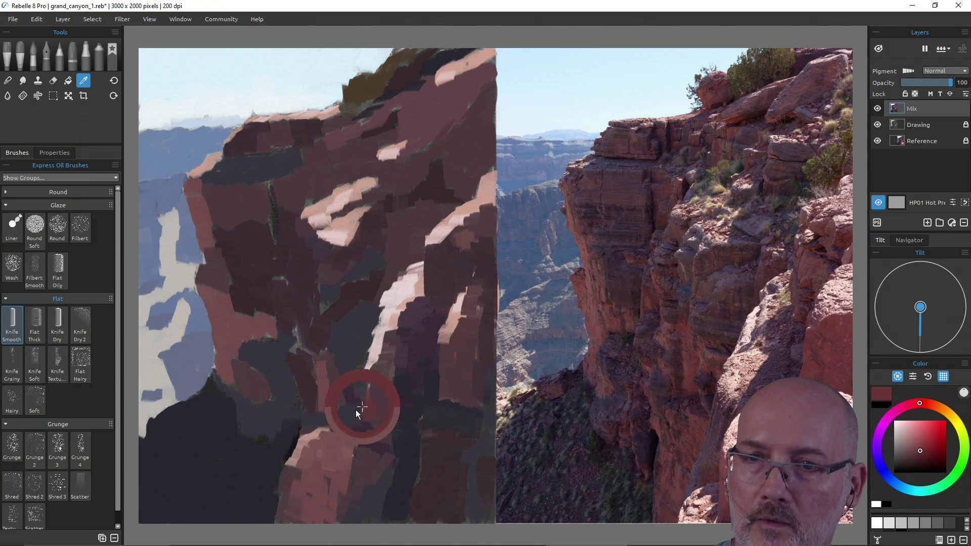
mouse_move(242, 332)
left_mouse_down()
mouse_move(243, 319)
mouse_move(268, 334)
mouse_move(260, 314)
left_mouse_up()
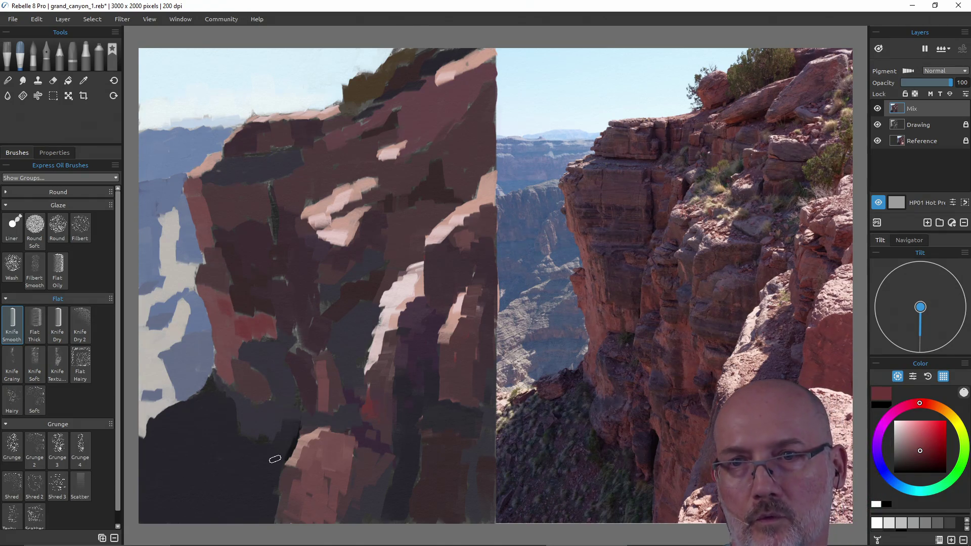
key("ctrl+z")
key("ctrl+z")
key("ctrl+z")
key("ctrl+z")
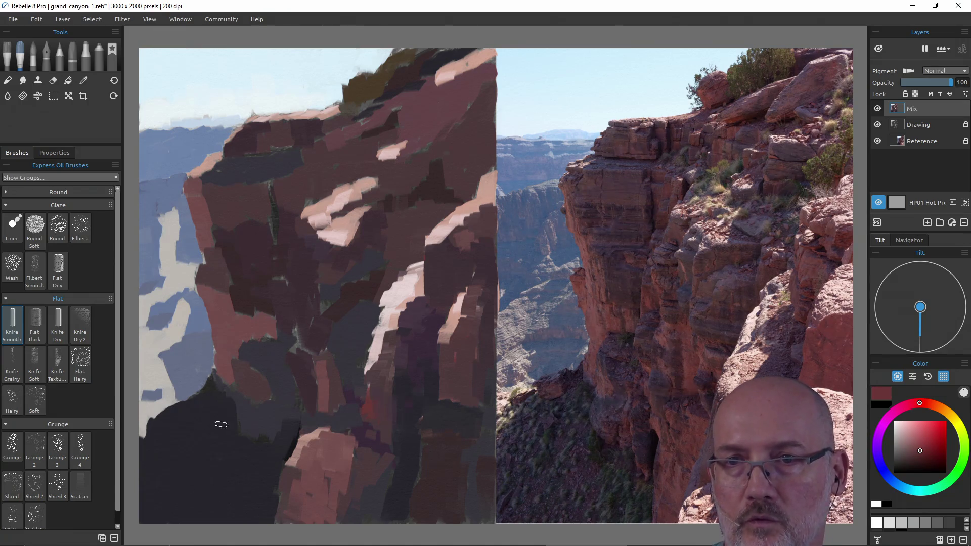
left_click(369, 414, "alt")
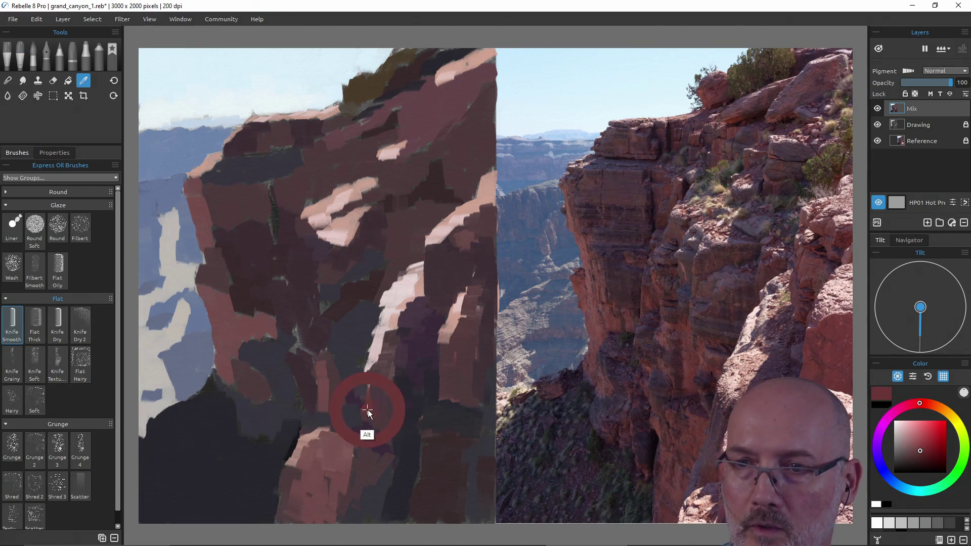
left_click(217, 318, "alt")
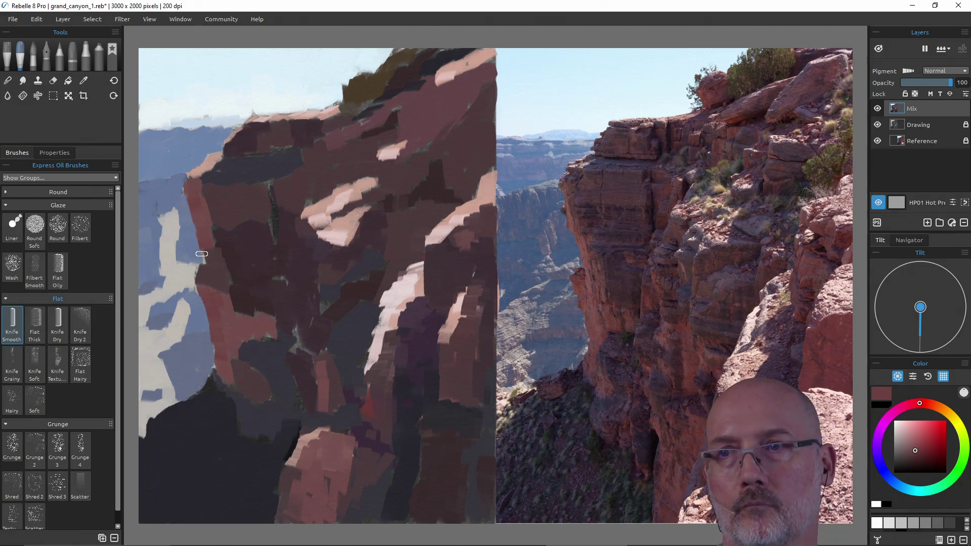
Sample pinks and a dark mauve, adjust brush size and opacity, and save.
left_click(194, 174, "alt")
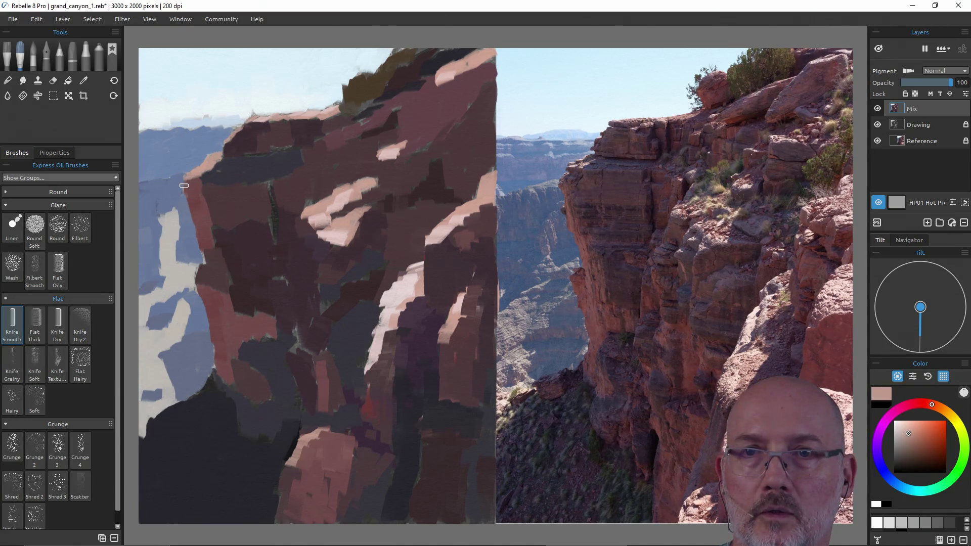
left_click(320, 206, "alt")
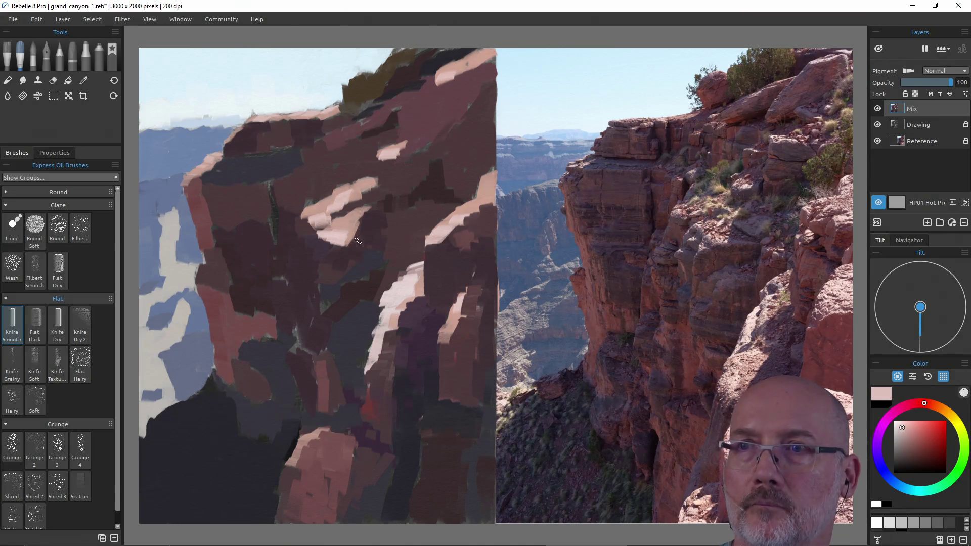
left_click(433, 97, "alt")
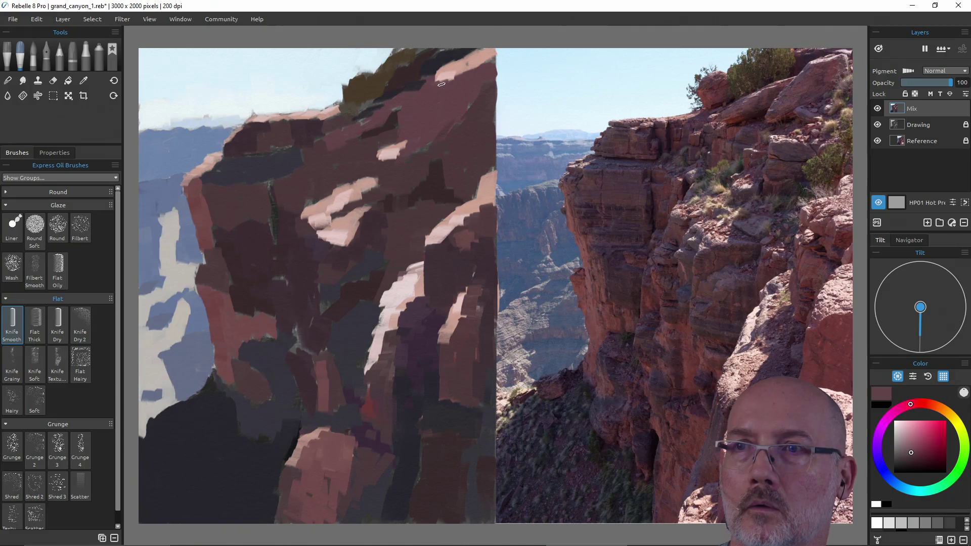
left_click_drag(450, 95, 436, 142)
key("ctrl+s")
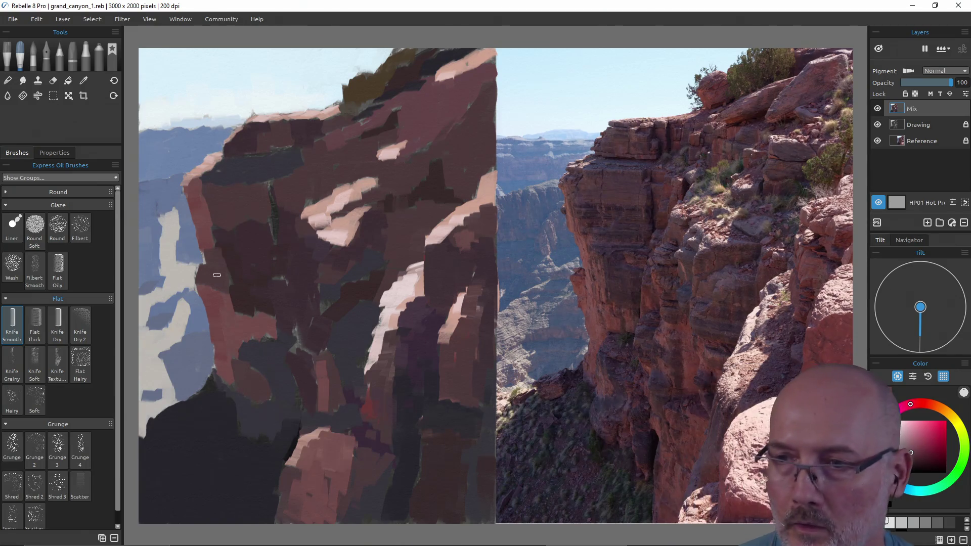
Paint dark blue-grey strokes and a faint olive tone into the lower shadow.
left_click(622, 482, "alt")
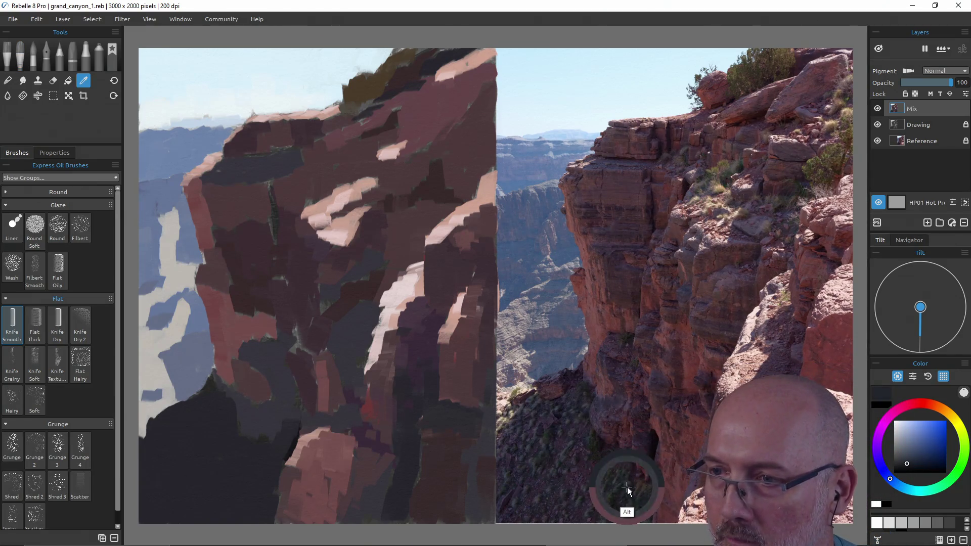
left_click(620, 484, "alt")
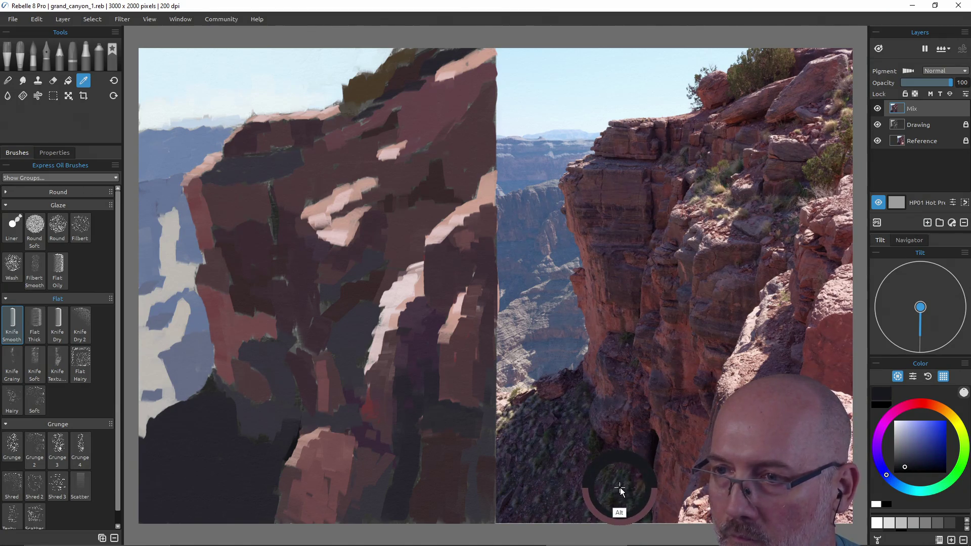
left_click_drag(261, 470, 256, 496)
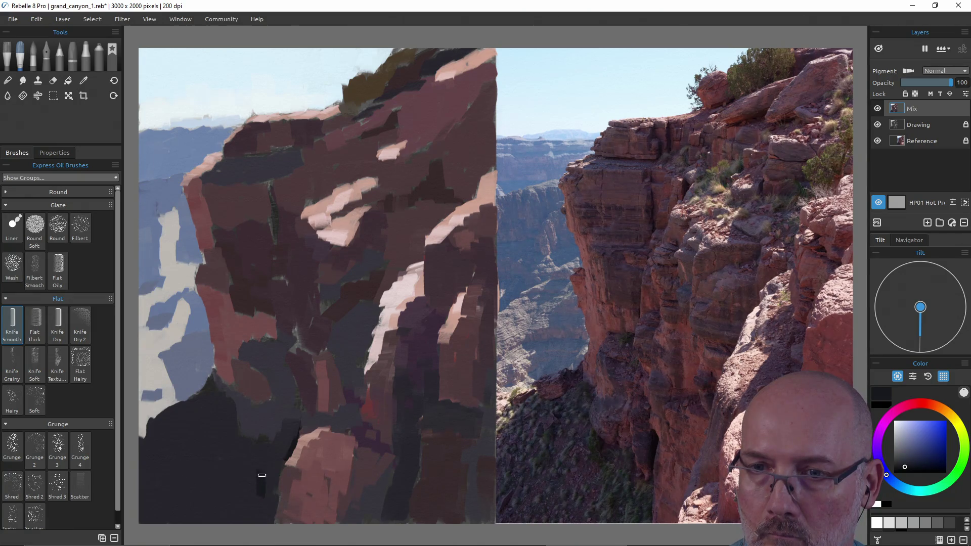
left_click_drag(267, 481, 263, 503)
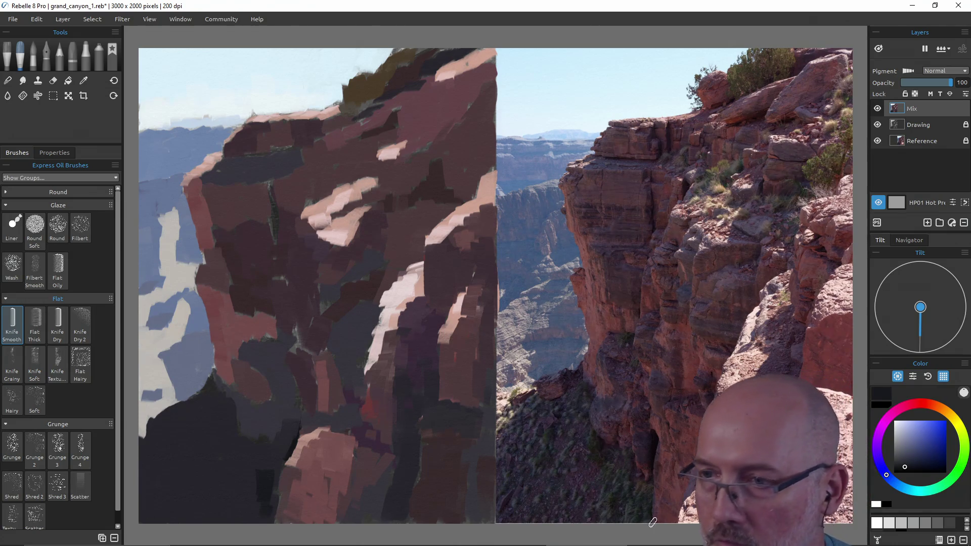
key("alt")
left_click(607, 513, "alt")
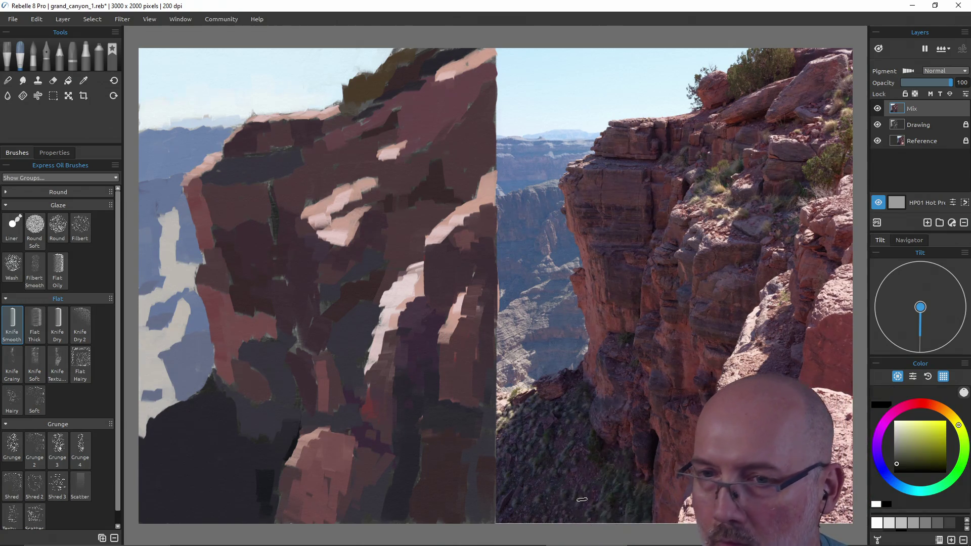
mouse_move(269, 496)
left_mouse_down()
mouse_move(252, 511)
mouse_move(261, 478)
mouse_move(273, 477)
mouse_move(255, 482)
left_mouse_up()
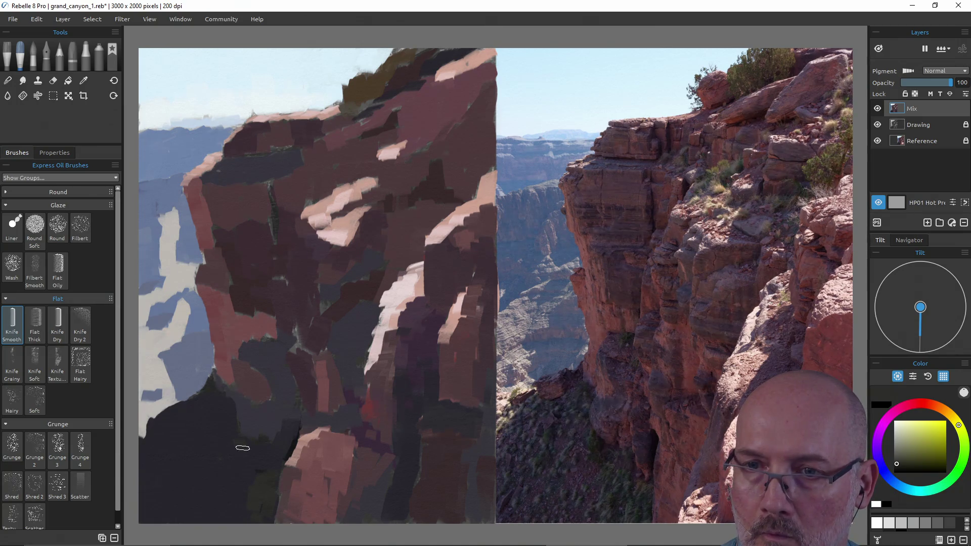
Darken the lower-left shadow with purple-grey, covering the light-blue patch.
left_click(288, 441, "alt")
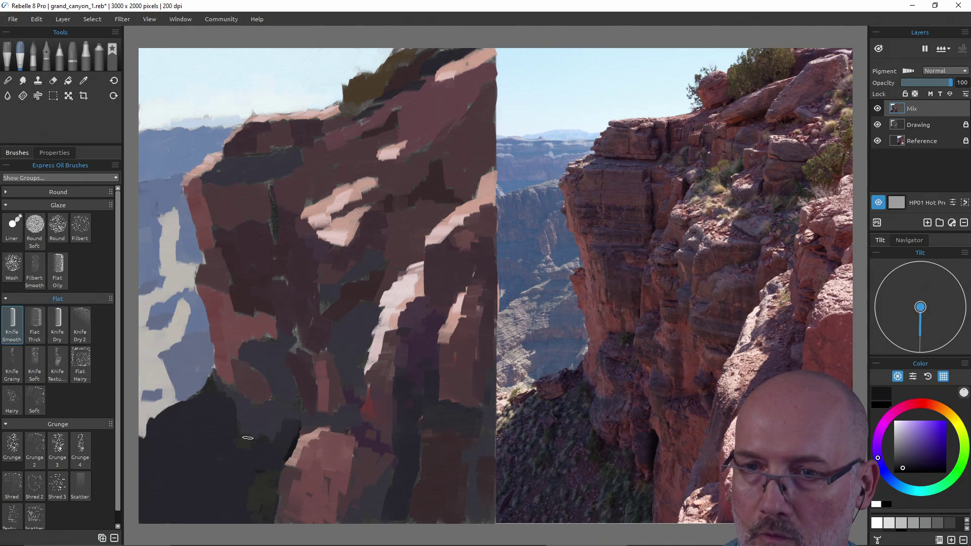
left_click_drag(247, 438, 264, 435)
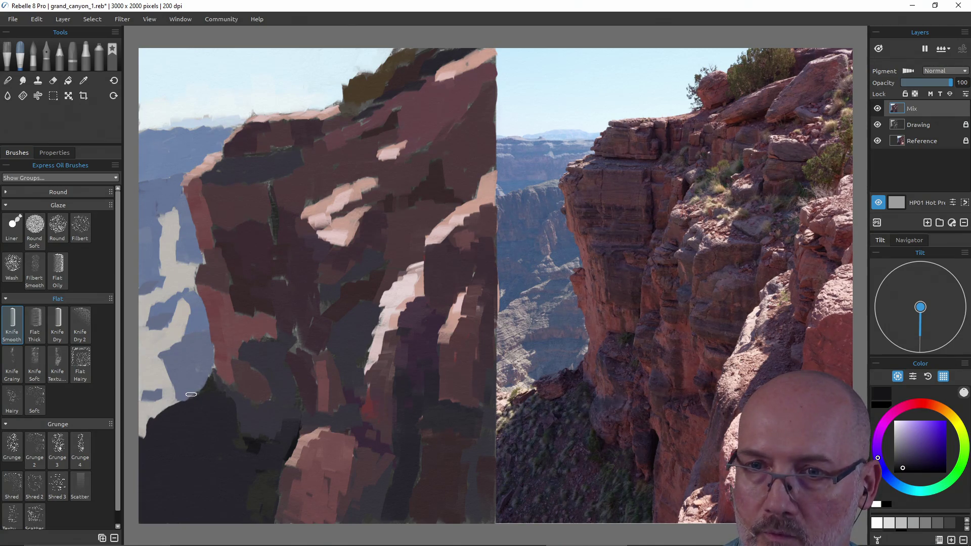
mouse_move(192, 395)
left_mouse_down()
mouse_move(193, 405)
mouse_move(199, 390)
mouse_move(231, 402)
mouse_move(212, 390)
left_mouse_up()
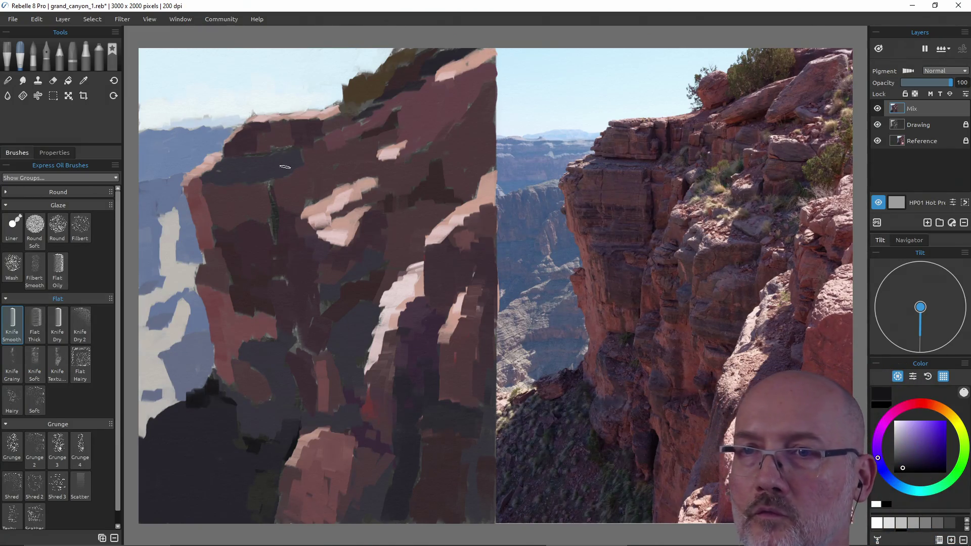
key("ctrl")
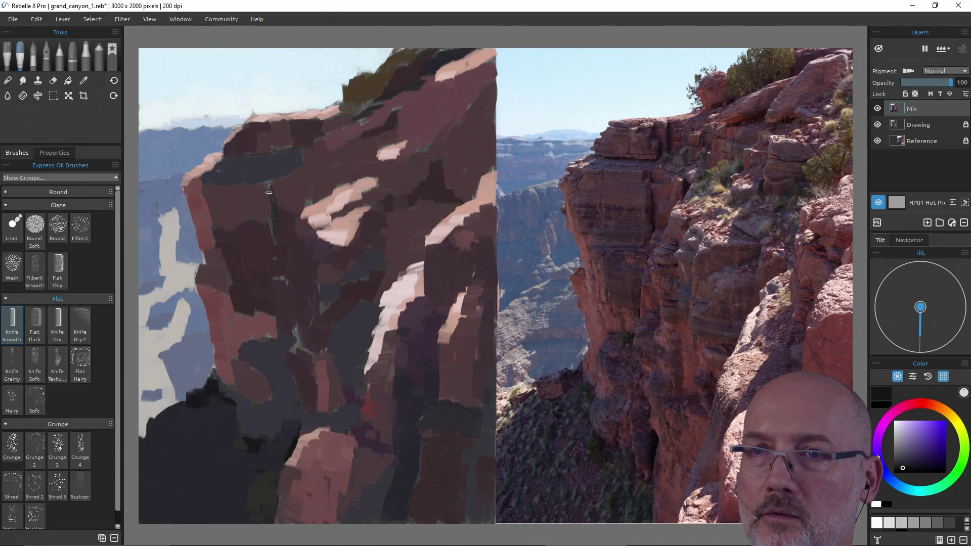
Paint a dark vertical crevice down the upper-left cliff and soften it with reddish brown.
left_click_drag(268, 187, 276, 234)
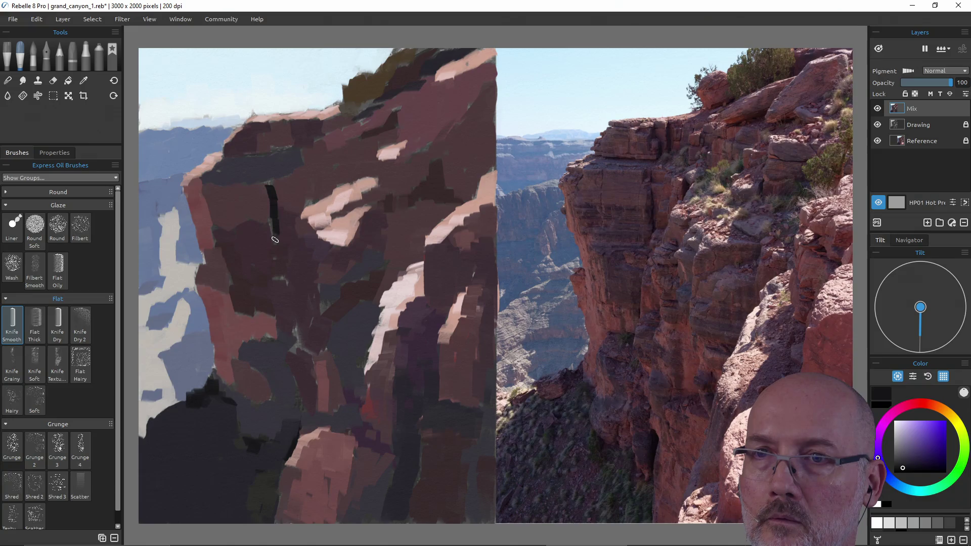
left_click(268, 242, "alt")
left_click(271, 228, "alt")
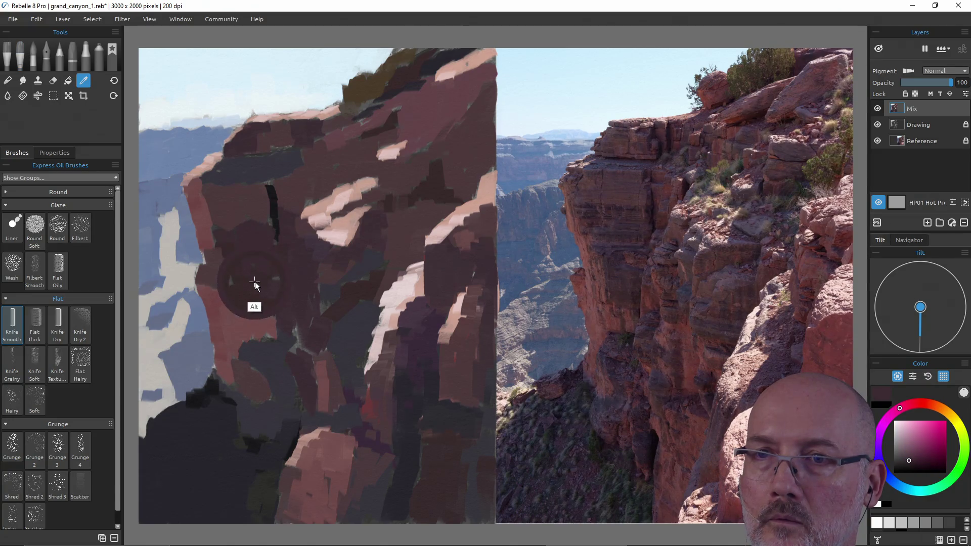
left_click_drag(271, 218, 268, 185)
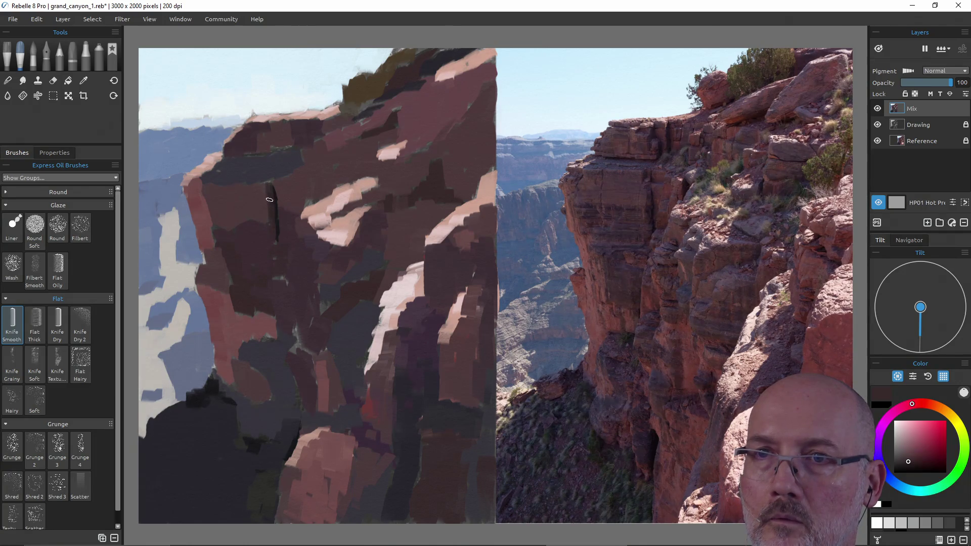
mouse_move(263, 400)
left_mouse_down()
mouse_move(256, 416)
mouse_move(211, 386)
mouse_move(226, 358)
left_mouse_up()
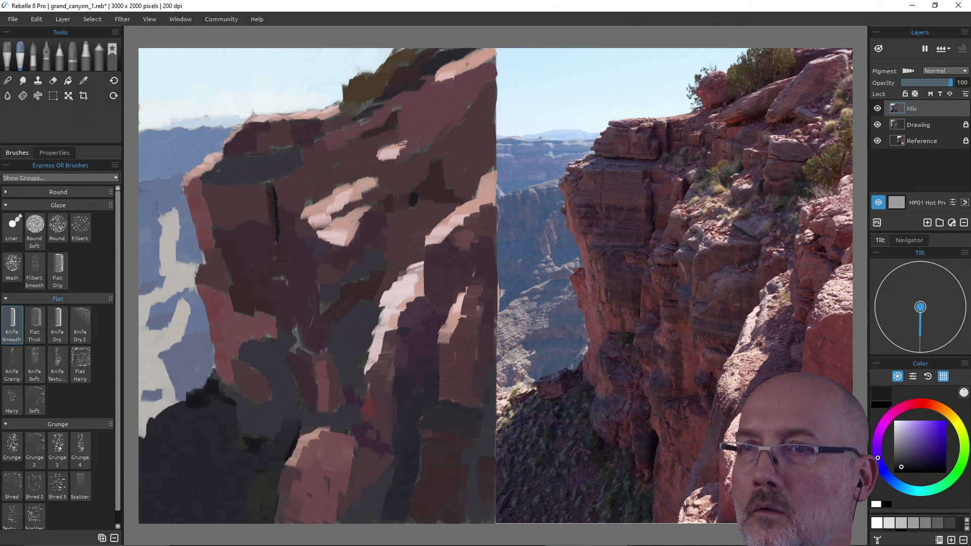
Add short dark shadow and dark reddish strokes on the upper cliff face.
left_click_drag(397, 145, 426, 135)
left_click(429, 178, "alt")
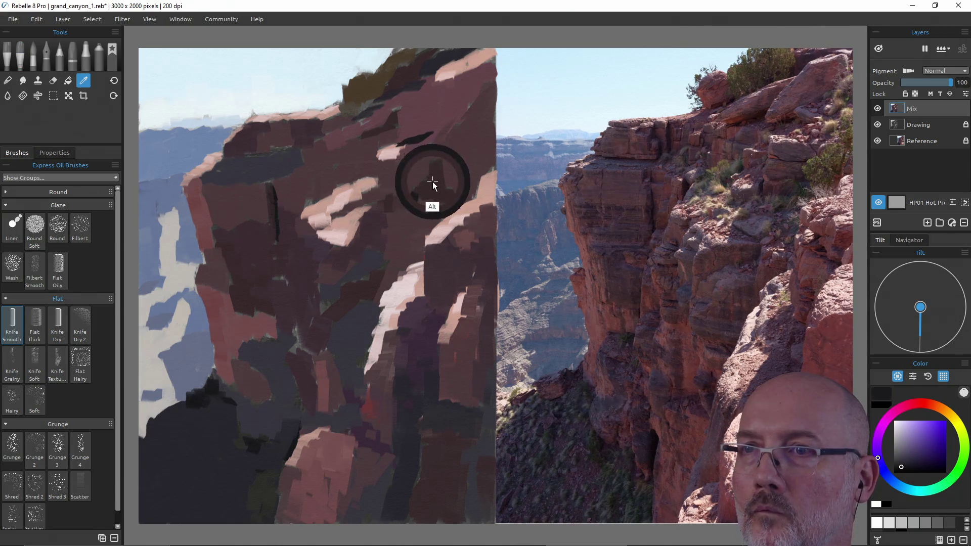
left_click_drag(422, 152, 438, 130)
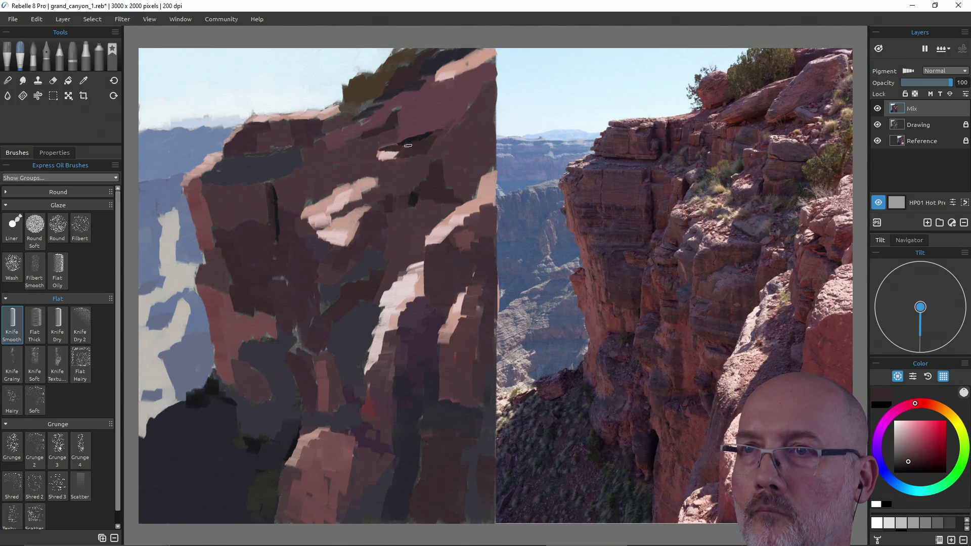
left_click_drag(430, 144, 455, 126)
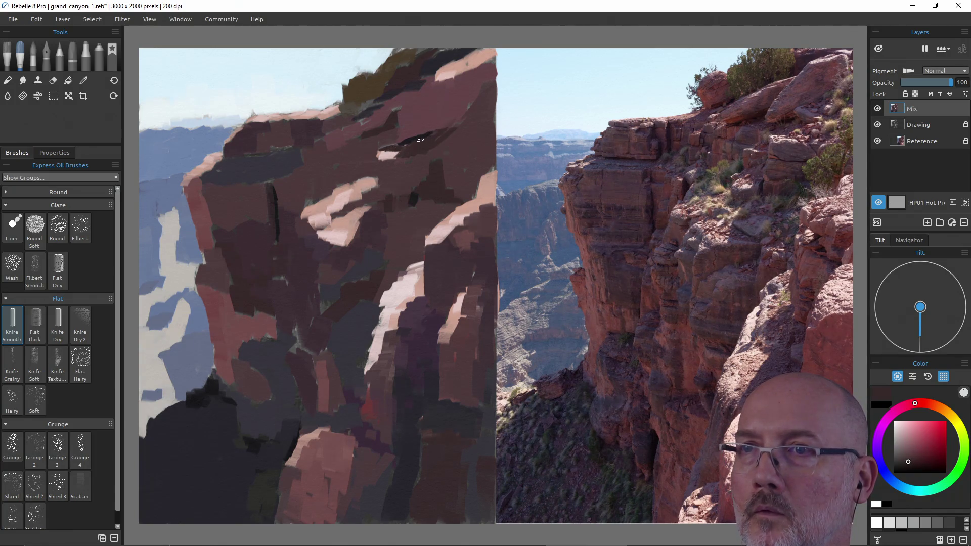
mouse_move(403, 118)
left_mouse_down()
mouse_move(413, 152)
mouse_move(429, 91)
left_mouse_up()
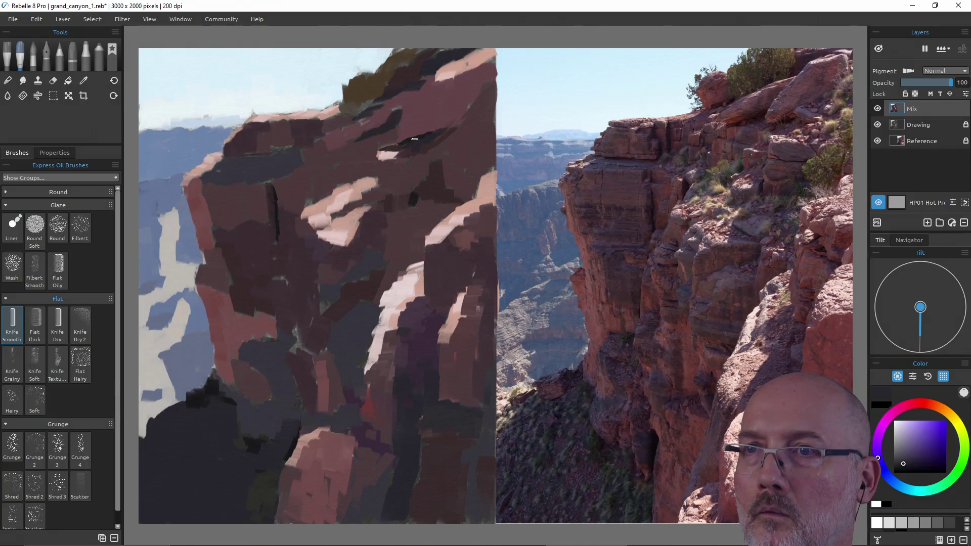
left_click(414, 138)
left_click_drag(394, 119, 397, 111)
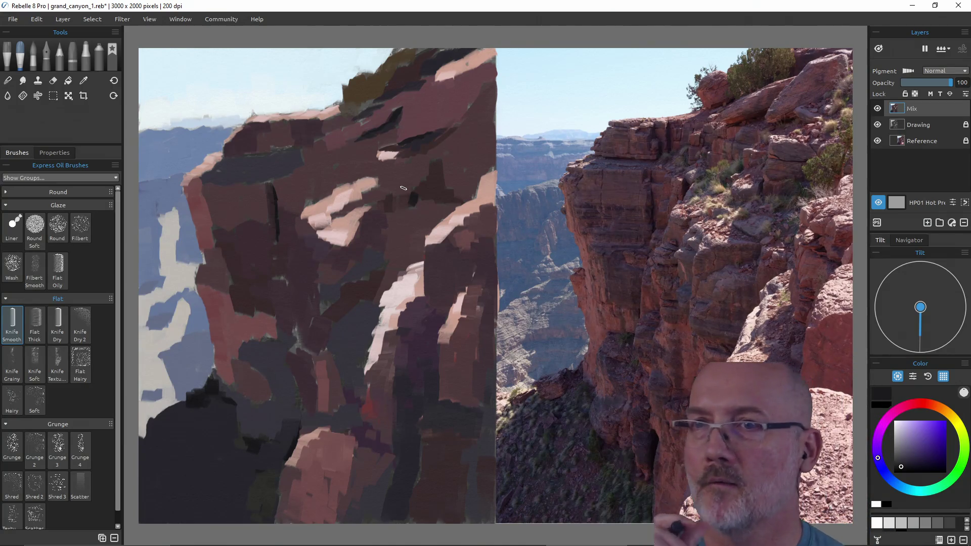
Paint a light pink highlight on the sunlit cliff top and save grand_canyon_1.reb.
left_click(445, 71, "alt")
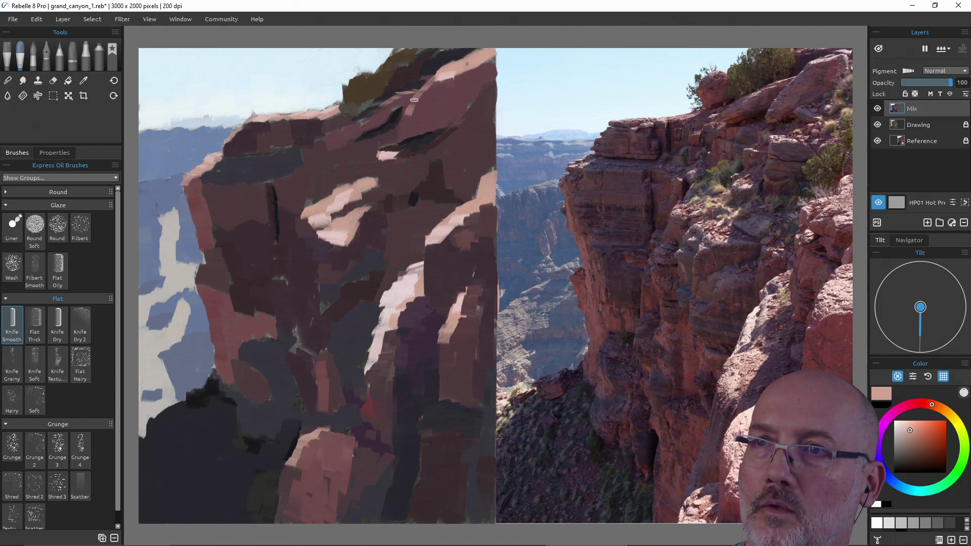
left_click_drag(425, 89, 405, 115)
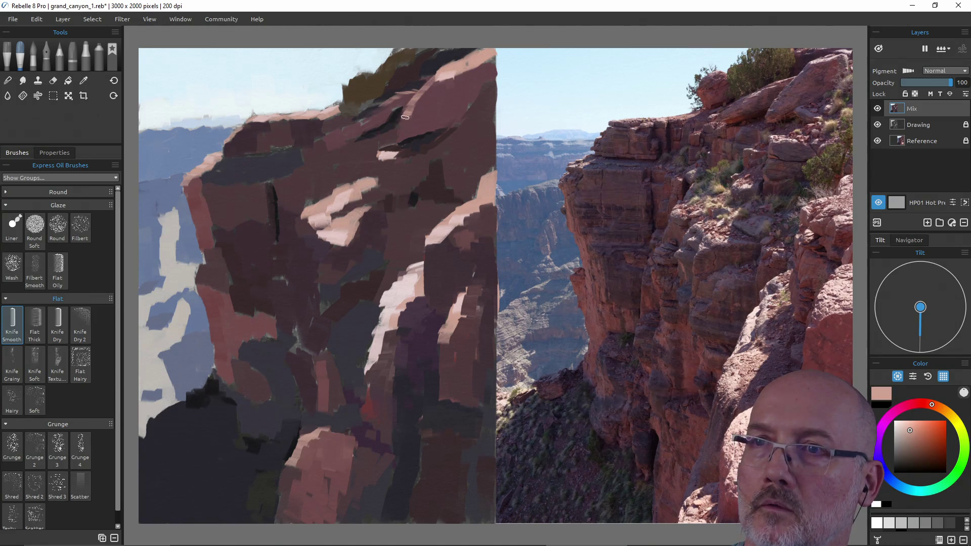
left_click(407, 124, "alt")
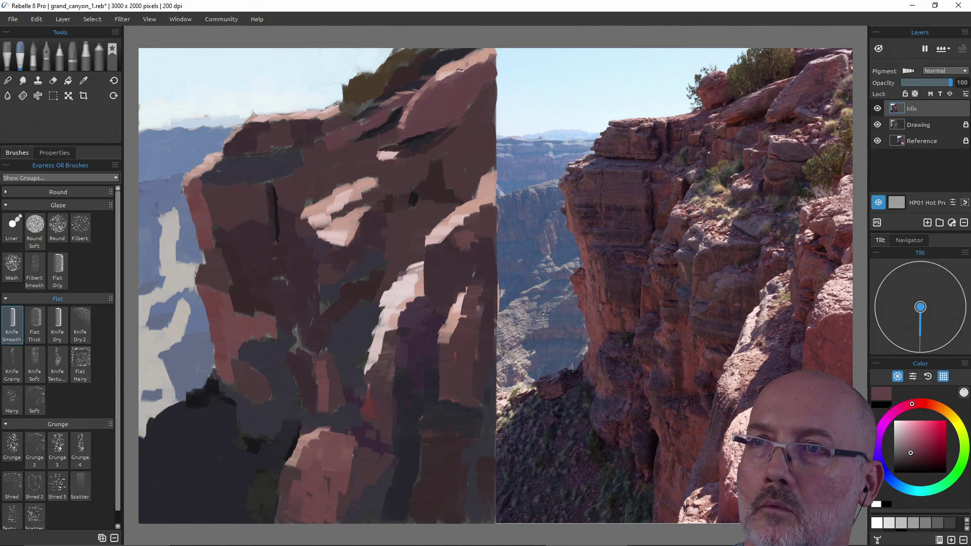
key("bracketright")
key("ctrl+s")
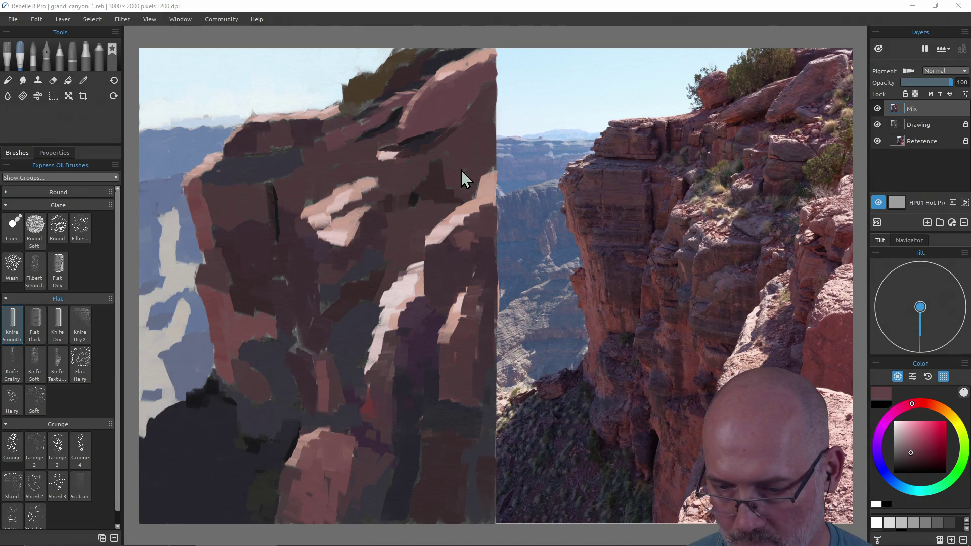
Sample darker colours from the middle of the cliff and save the painting.
left_click(301, 249)
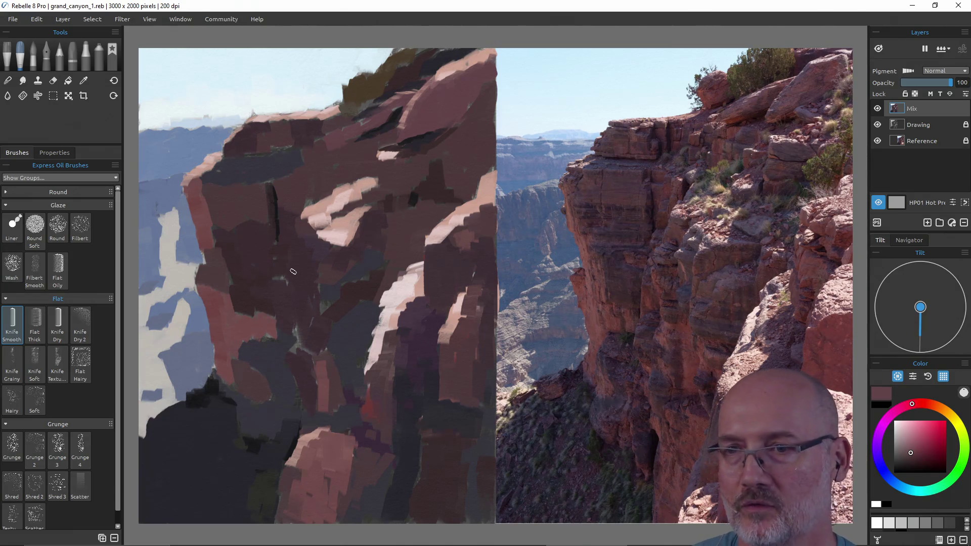
left_click(358, 198, "alt")
left_click(360, 201)
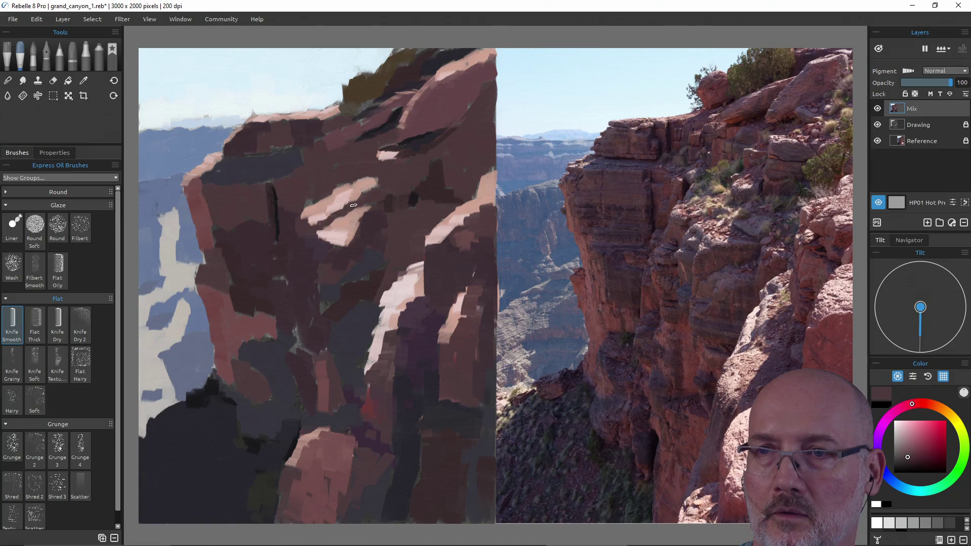
left_click(304, 265, "alt")
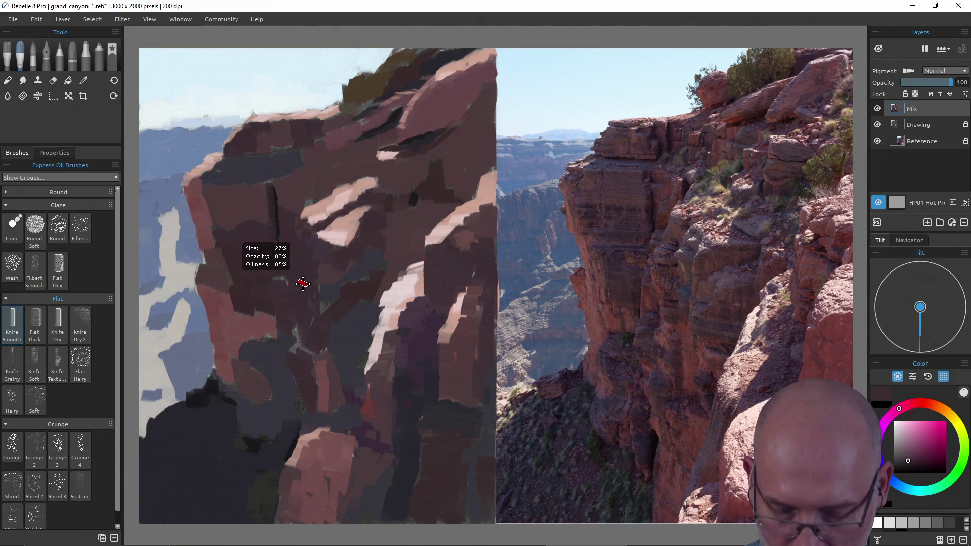
key("ctrl+s")
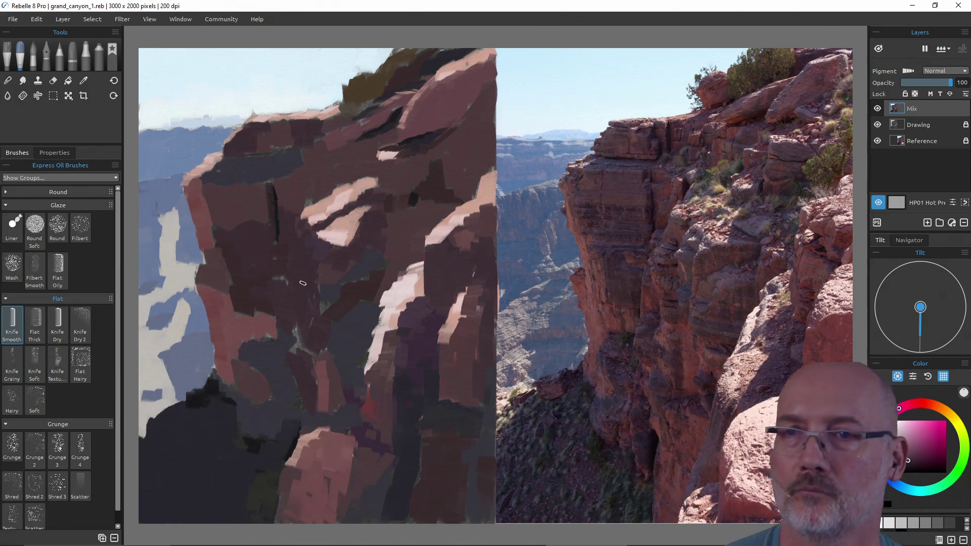
Paint a short dark purple-grey stroke on the cliff face, pick reddish-brown, and save.
left_click(284, 162, "alt")
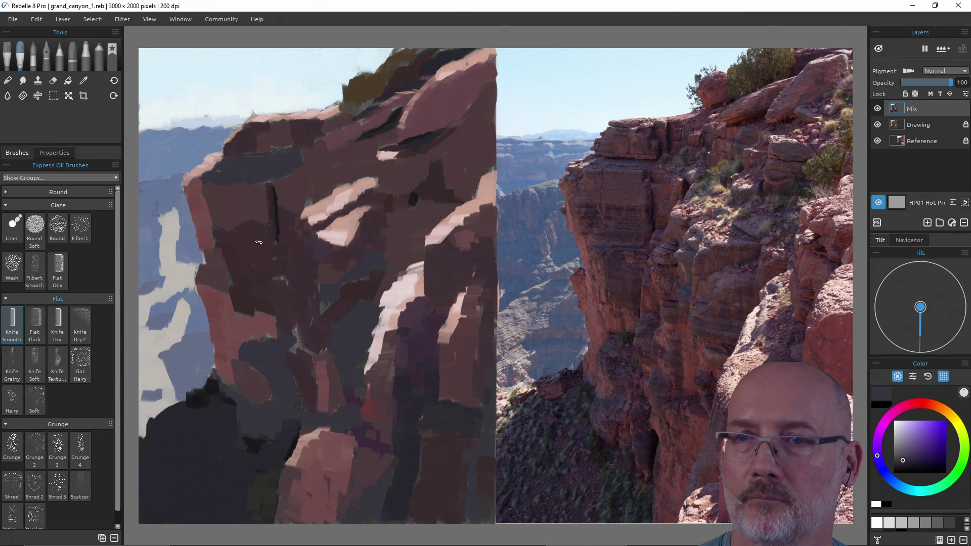
left_click_drag(268, 227, 261, 225)
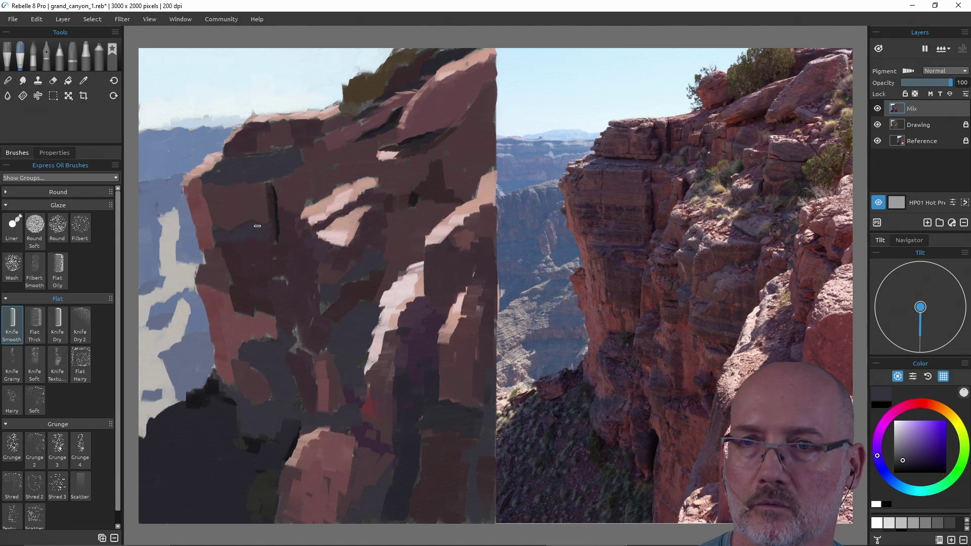
left_click(217, 232, "alt")
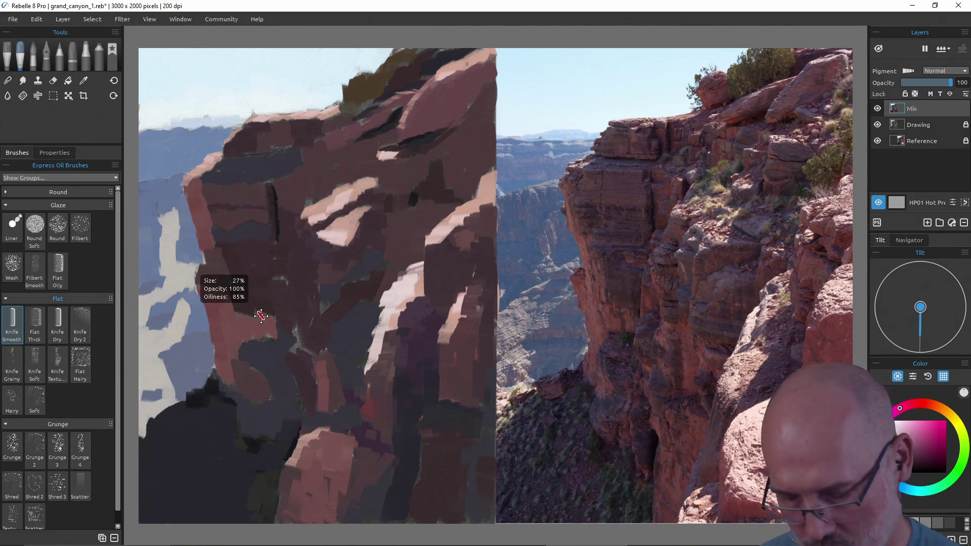
key("ctrl+s")
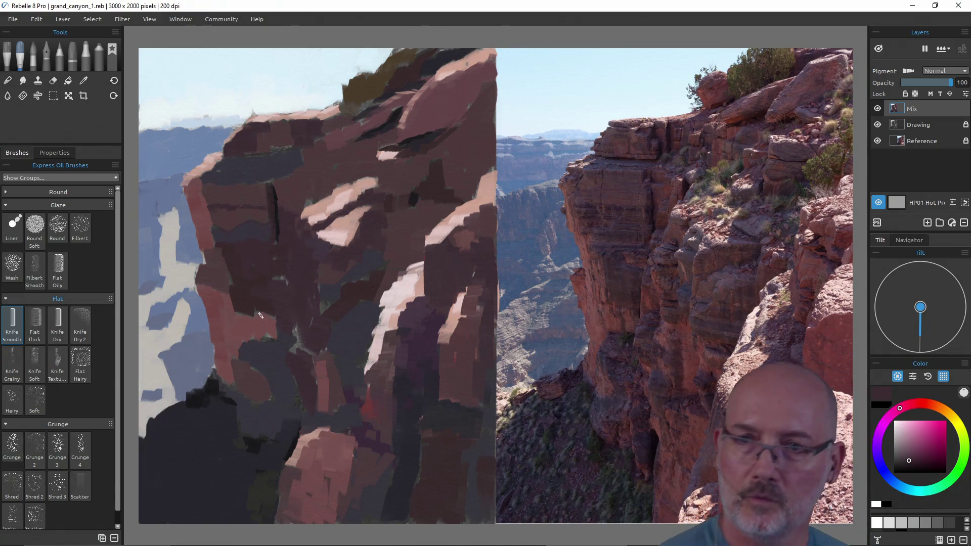
left_click(345, 296, "alt")
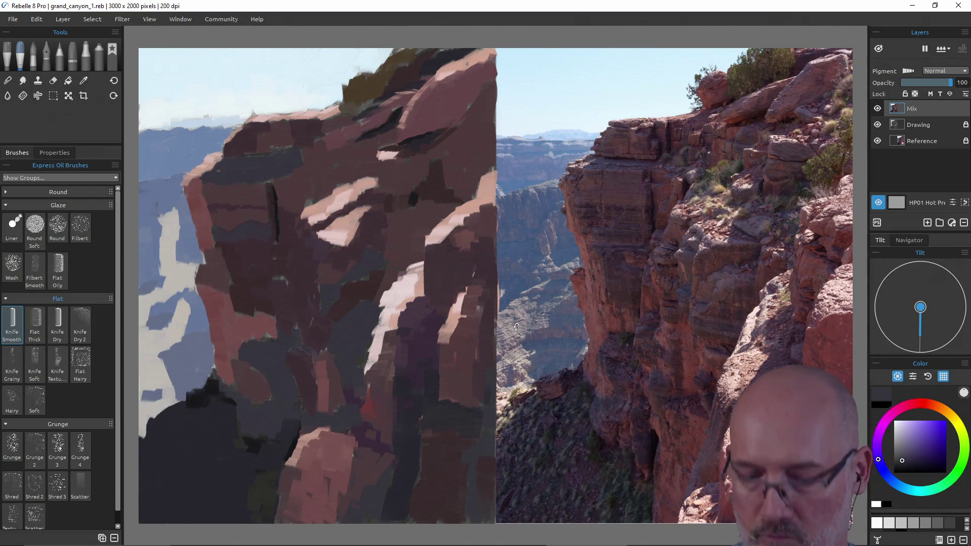
Sample a blue-grey from beside the cliff edge.
key("alt")
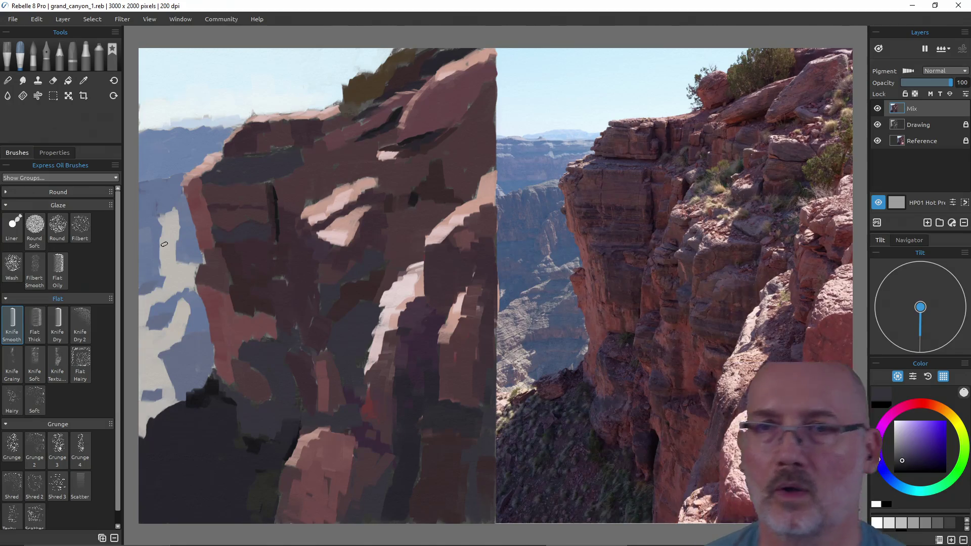
left_click(165, 210, "alt")
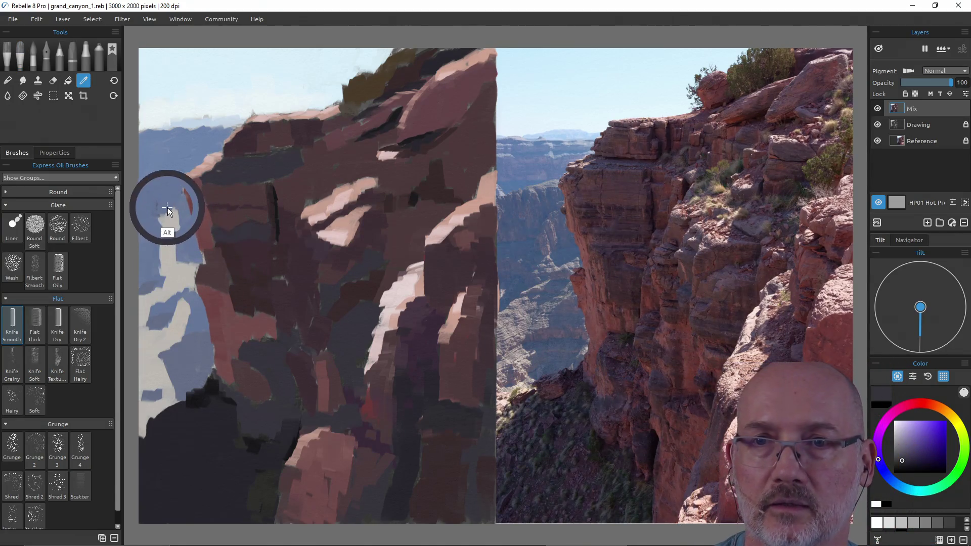
Add a blue-grey stroke by the cliff, then paint sky-sampled pale blue patches down the left edge.
left_click_drag(163, 233, 163, 223)
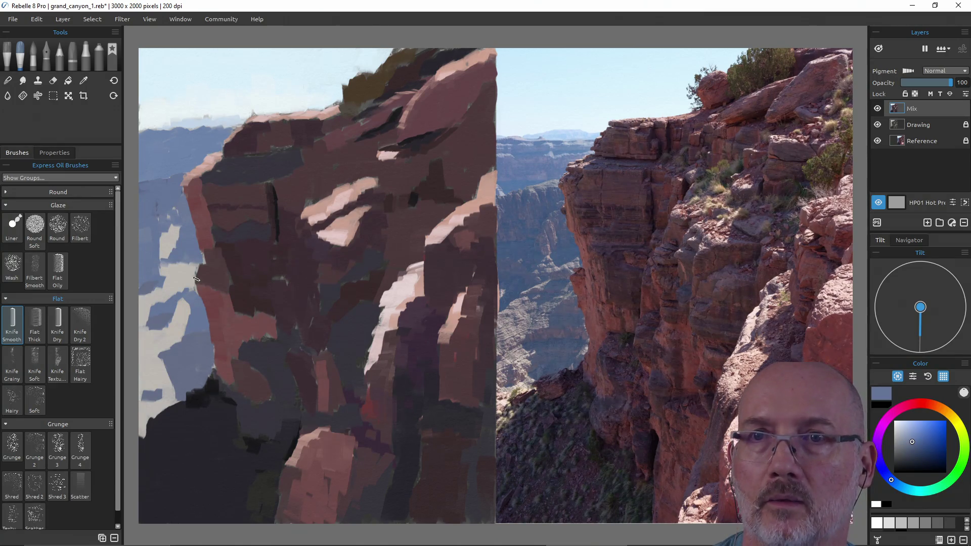
left_click(170, 253, "alt")
mouse_move(169, 247)
left_mouse_down()
mouse_move(174, 226)
mouse_move(166, 248)
left_mouse_up()
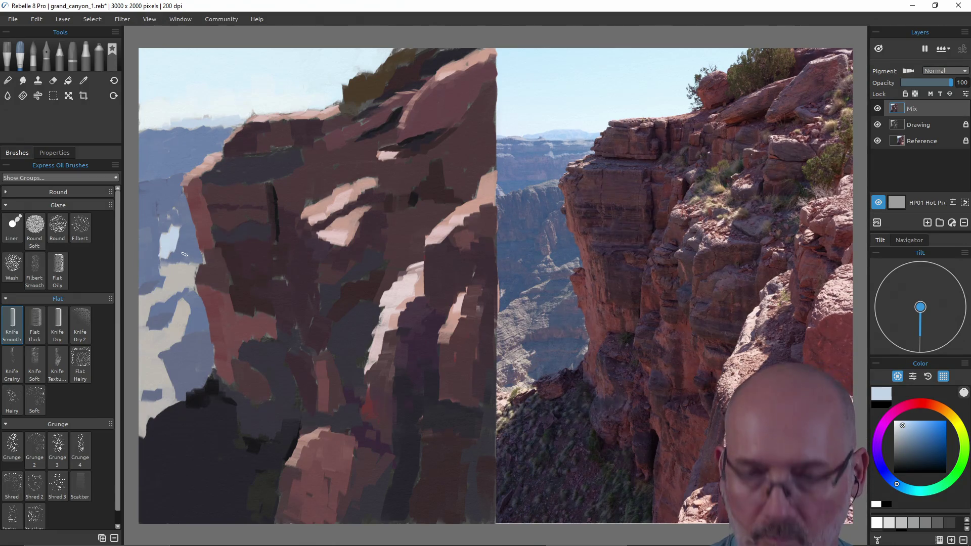
left_click(188, 253, "alt")
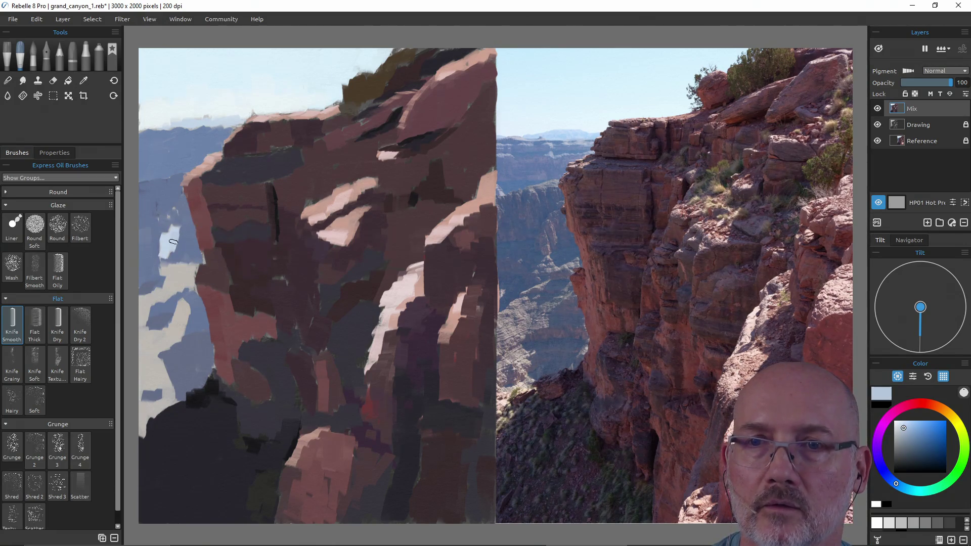
mouse_move(172, 235)
left_mouse_down()
mouse_move(160, 259)
mouse_move(195, 270)
mouse_move(166, 296)
mouse_move(163, 259)
mouse_move(184, 269)
mouse_move(147, 302)
mouse_move(181, 322)
mouse_move(162, 349)
mouse_move(164, 339)
mouse_move(144, 336)
mouse_move(158, 331)
mouse_move(157, 371)
mouse_move(143, 383)
mouse_move(140, 425)
mouse_move(142, 407)
mouse_move(149, 414)
mouse_move(171, 400)
mouse_move(158, 373)
left_mouse_up()
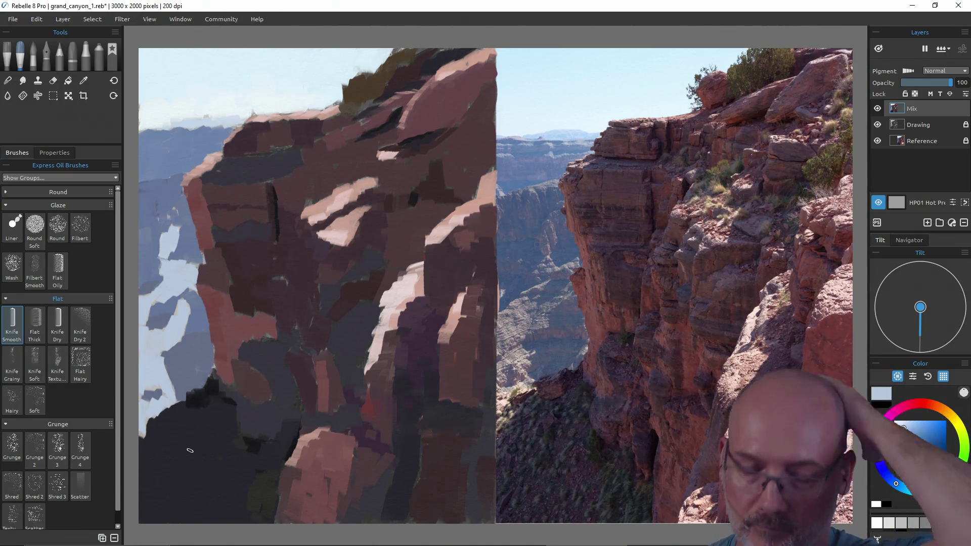
Undo the recent stray strokes and patches along the left cliff edge.
key("ctrl+z")
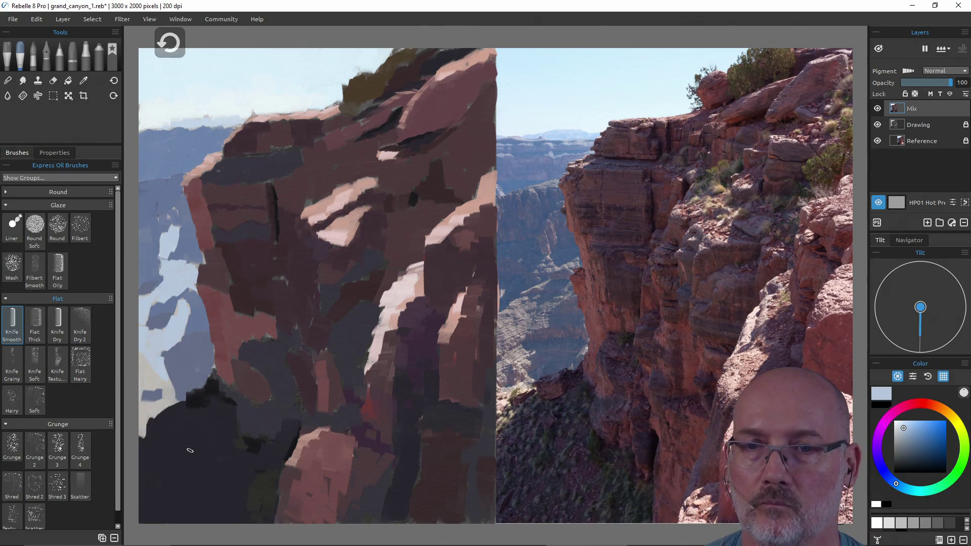
key("ctrl+z")
key("ctrl+z")
key("ctrl+z")
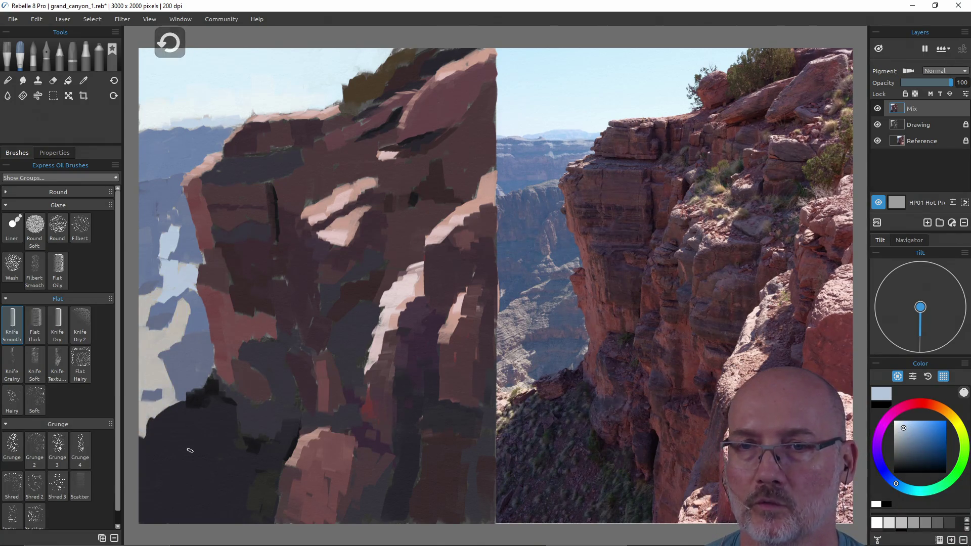
key("ctrl+z")
key("ctrl+z")
key("ctrl+z")
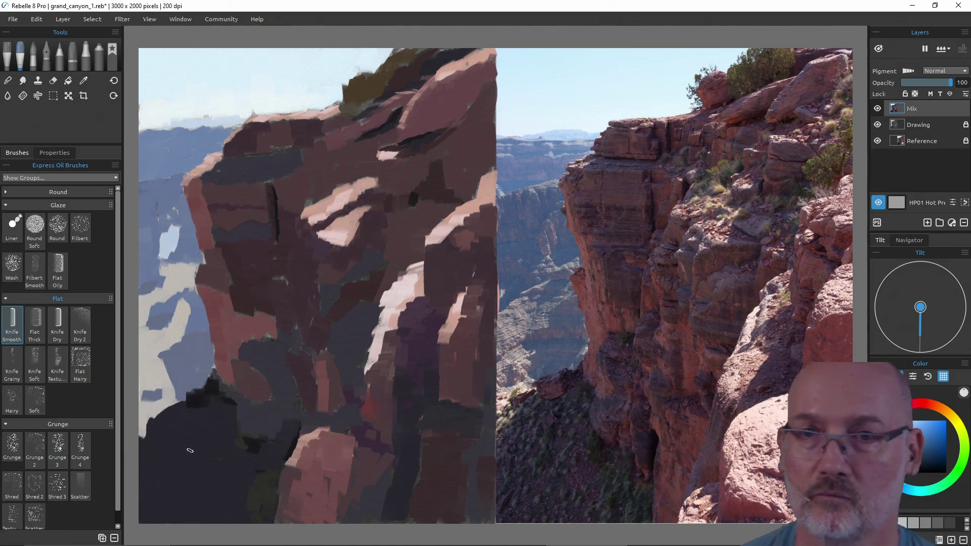
key("ctrl+z")
key("ctrl+z")
key("ctrl+z")
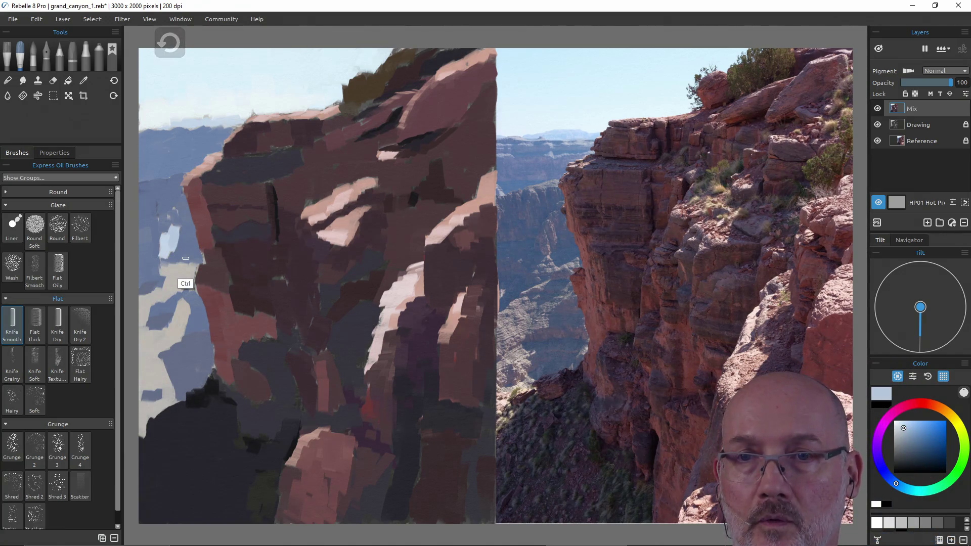
key("ctrl+z")
key("ctrl+z")
key("ctrl+z")
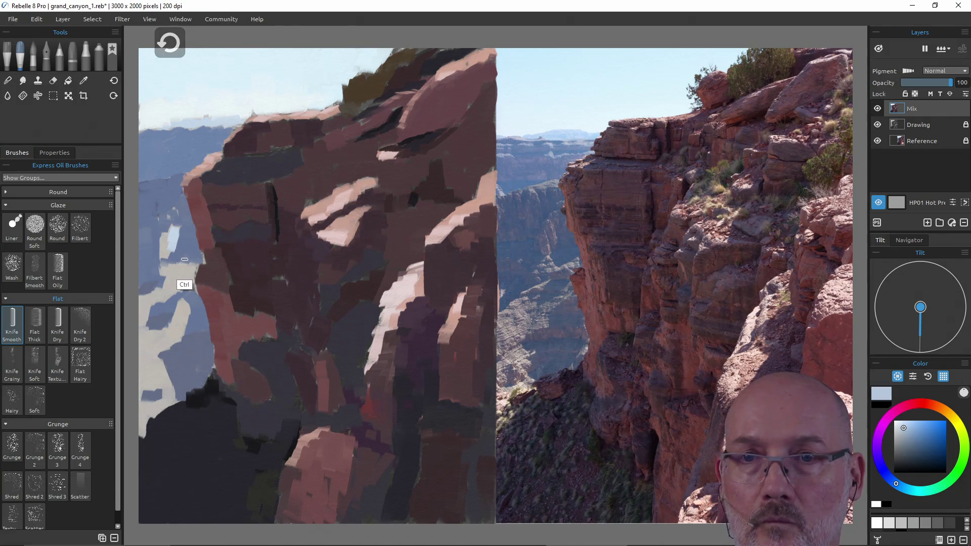
key("ctrl+z")
key("ctrl+z")
key("ctrl+z")
key("alt")
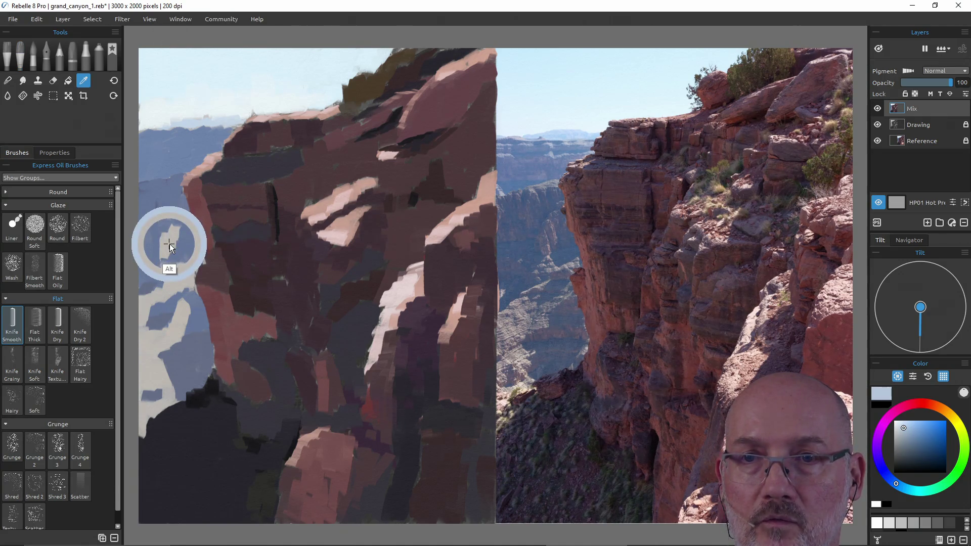
Sample pale sky colours, dab them into the left sky gap, and save the painting.
left_click(169, 246, "alt")
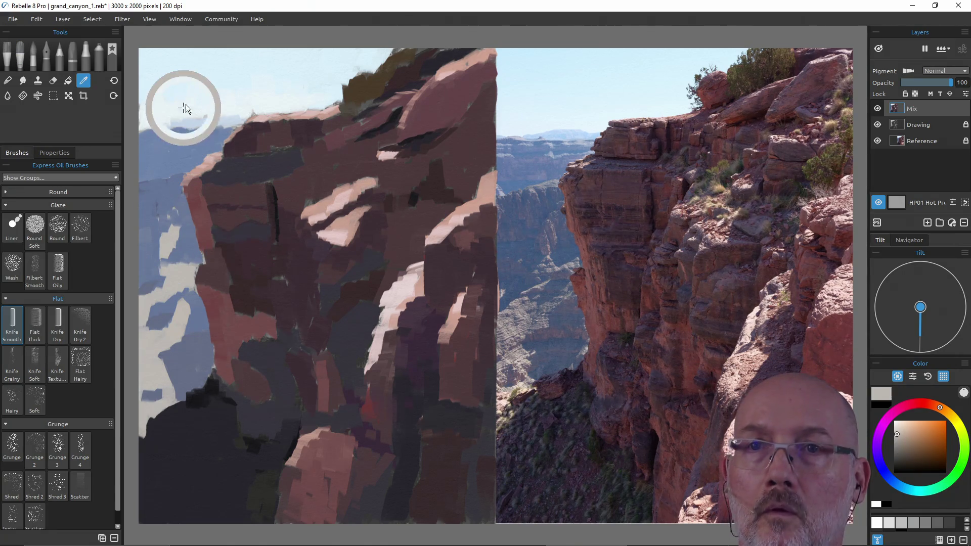
left_click(208, 80, "alt")
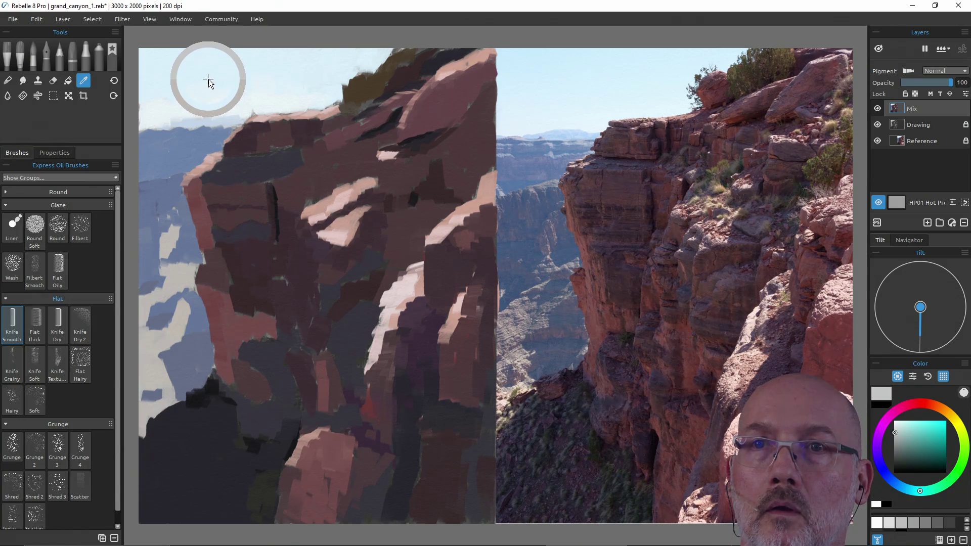
left_click(208, 80, "alt")
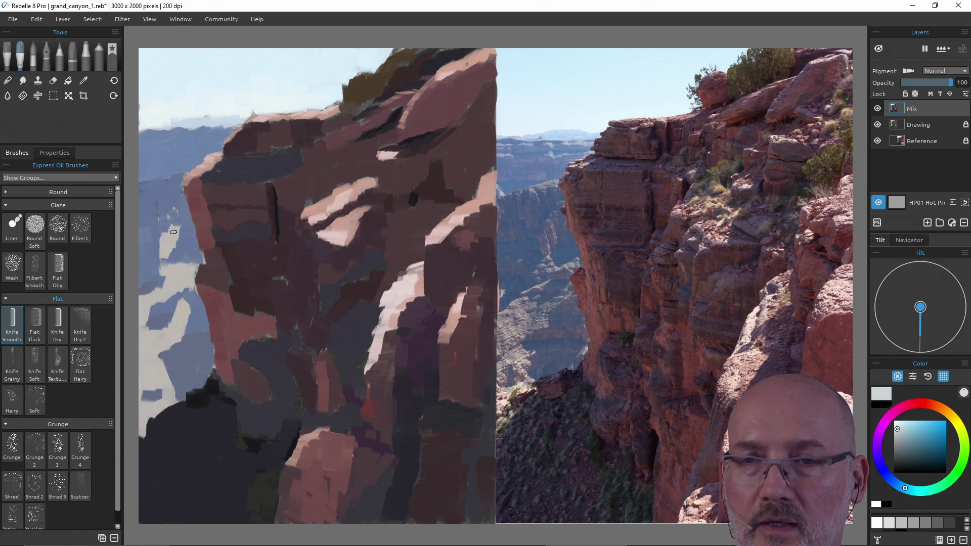
left_click(176, 294, "alt")
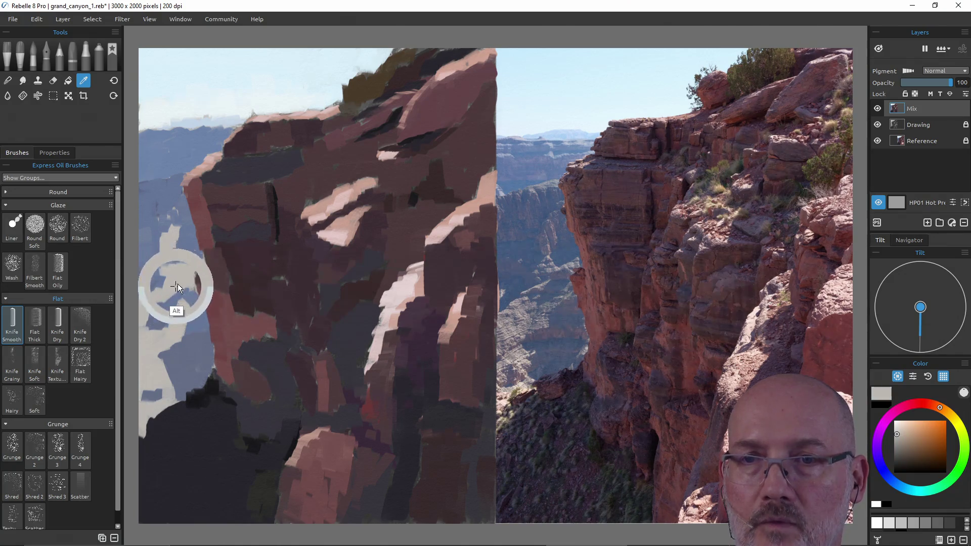
left_click(215, 75, "alt")
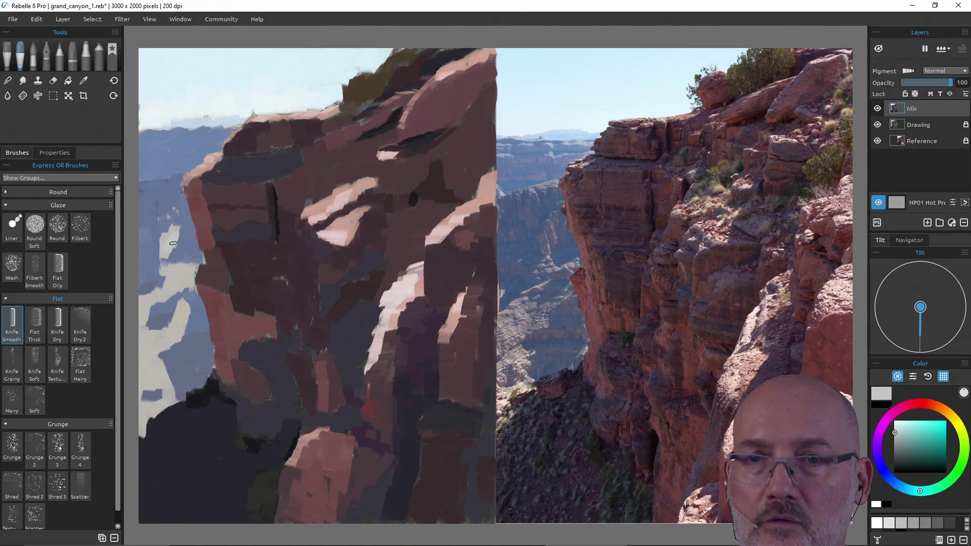
mouse_move(163, 237)
left_mouse_down()
mouse_move(169, 276)
mouse_move(166, 264)
mouse_move(185, 286)
mouse_move(167, 286)
mouse_move(190, 314)
left_mouse_up()
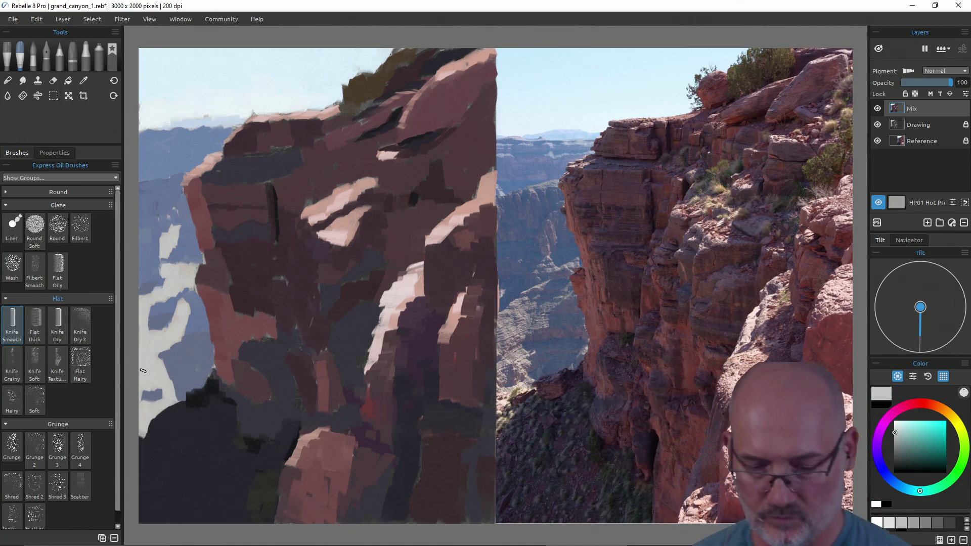
key("ctrl+s")
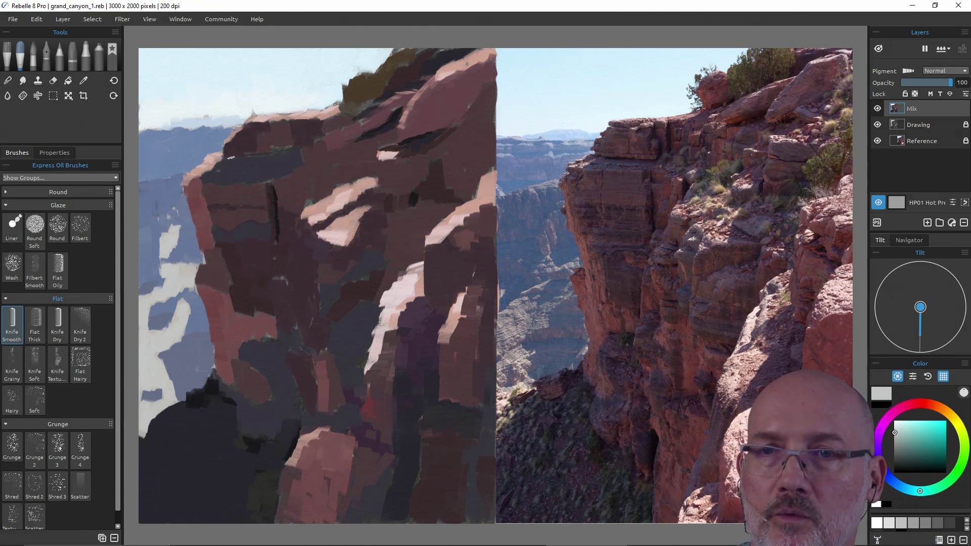
Paint a blue-grey stroke into the left background, pick up lighter sky colours, check brush size, and save.
left_click(173, 192, "alt")
left_click_drag(182, 172, 173, 175)
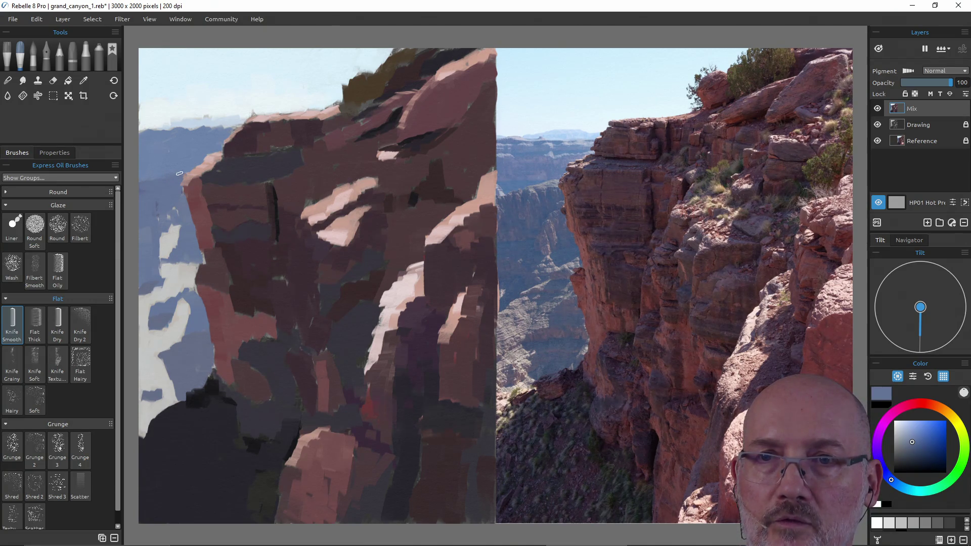
left_click(199, 135, "alt")
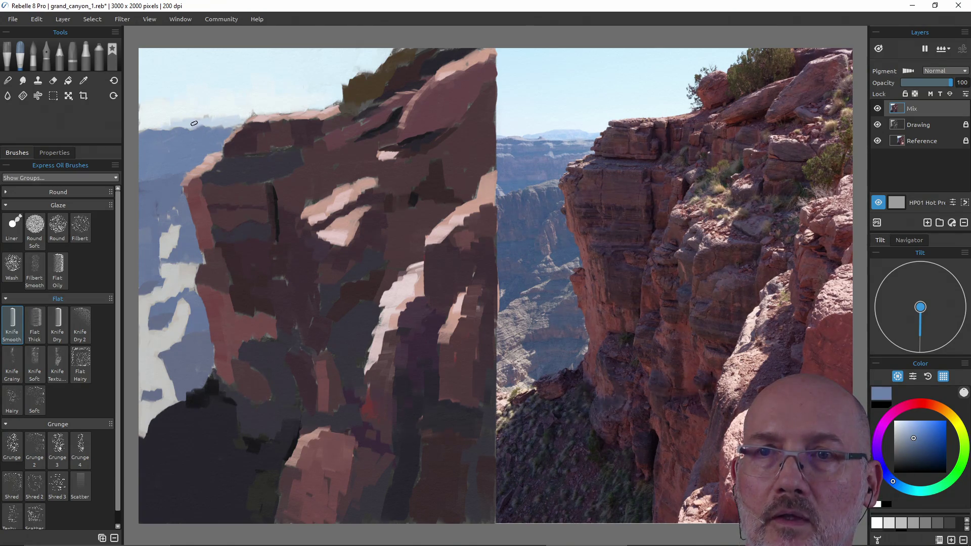
left_click(190, 124, "alt")
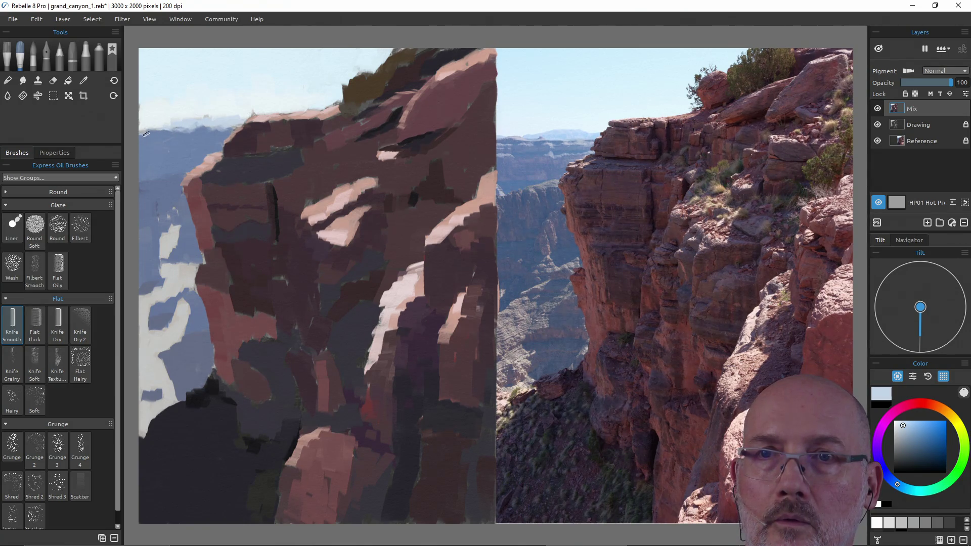
left_click(230, 119, "alt")
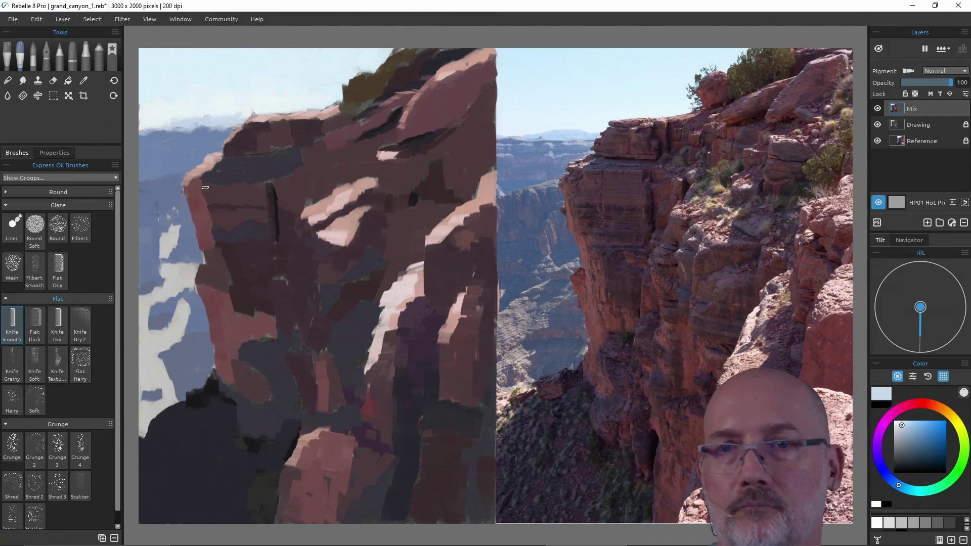
key("bracketright")
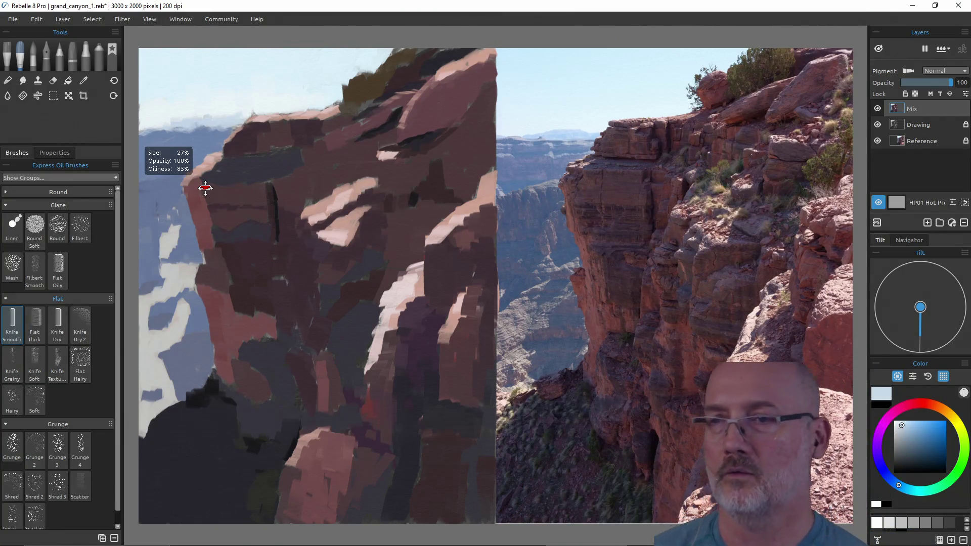
key("ctrl+s")
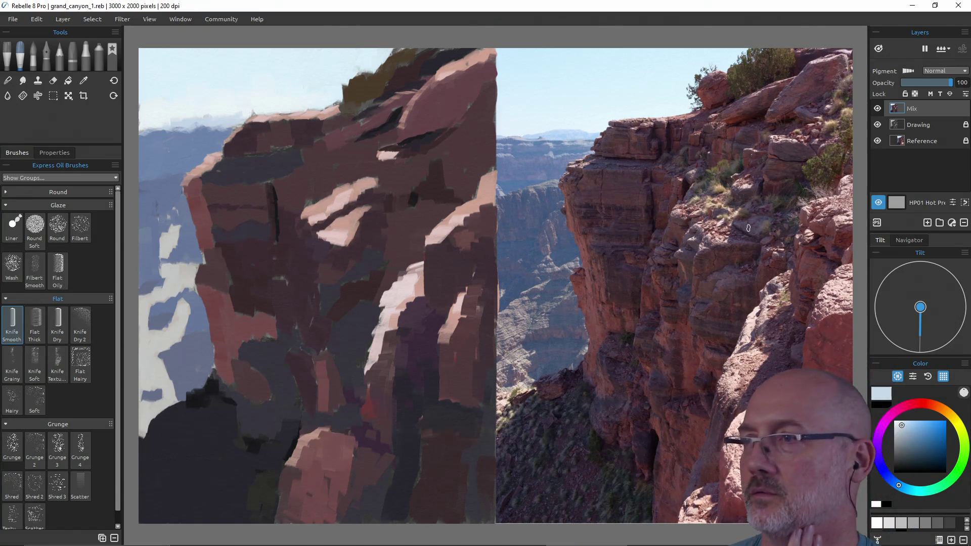
left_click(877, 108)
left_click(878, 124)
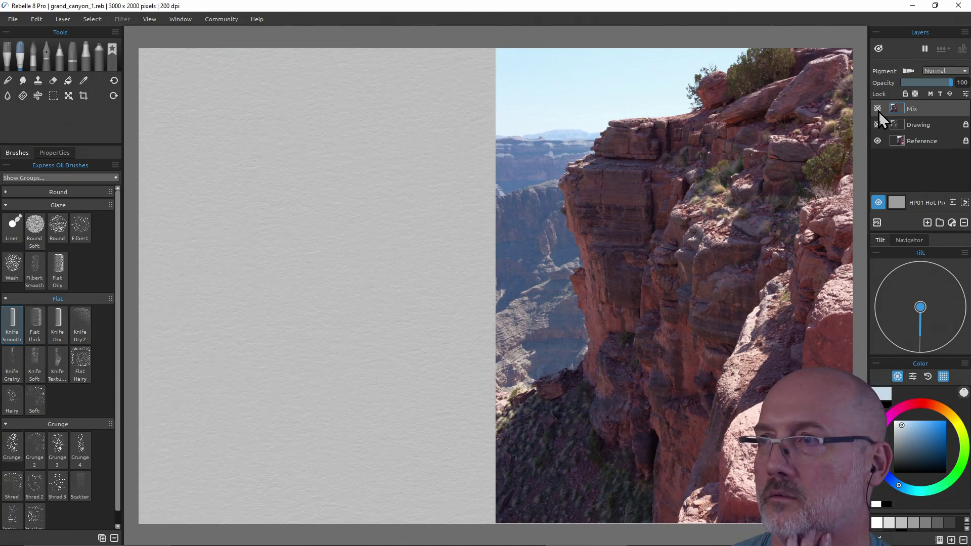
left_click(878, 110)
left_click(878, 125)
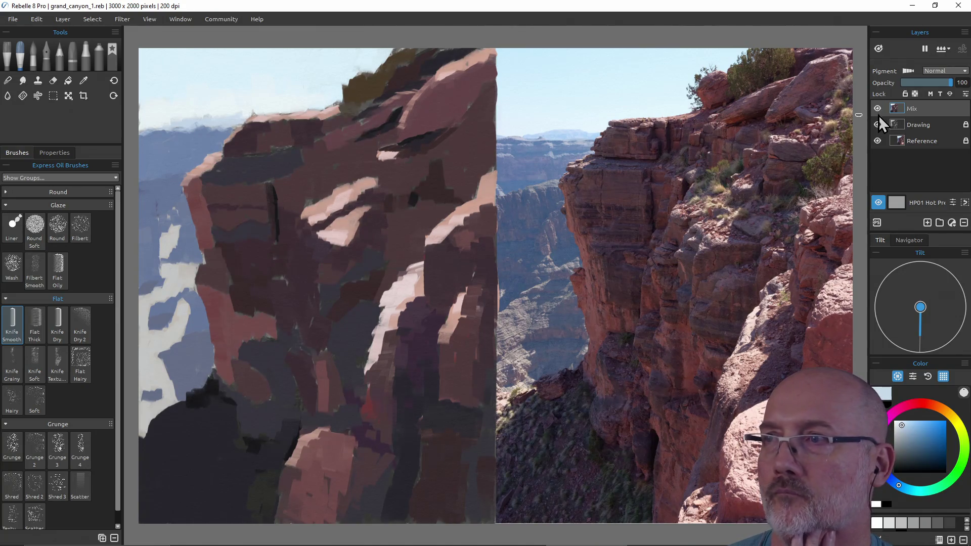
left_click(878, 108)
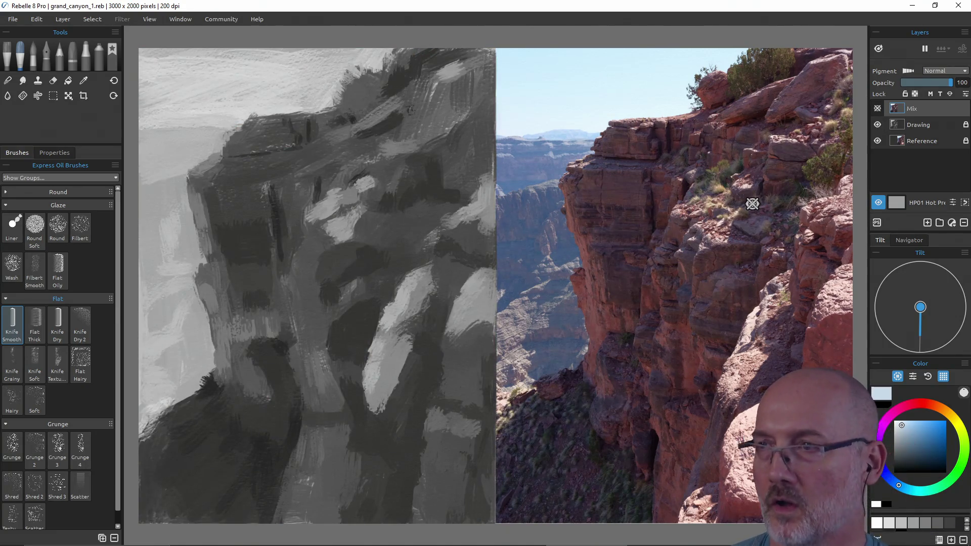
left_click(877, 110)
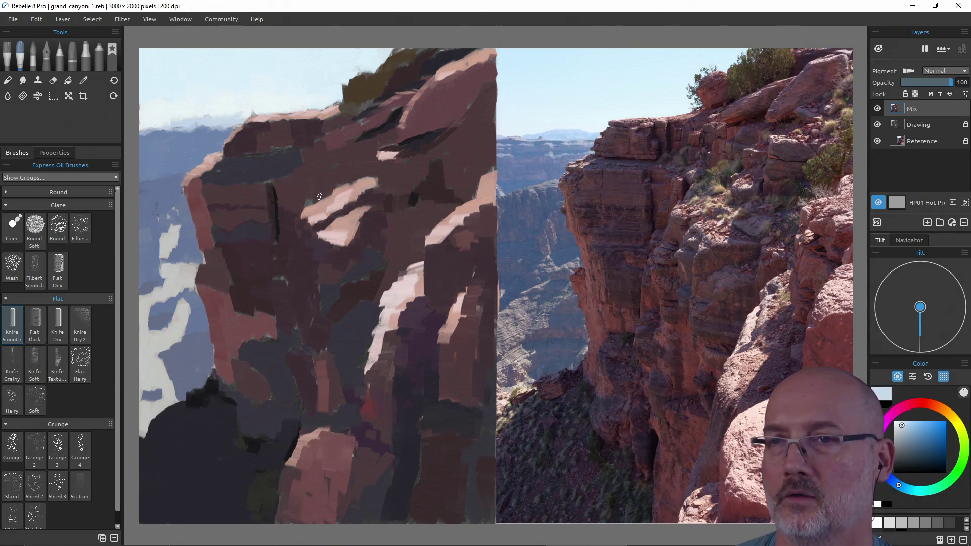
left_click(878, 108)
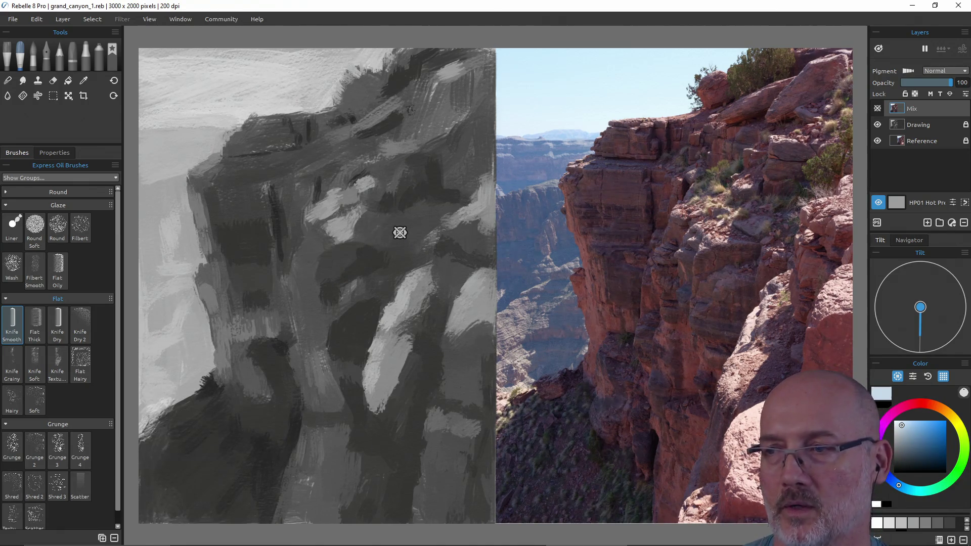
left_click(877, 109)
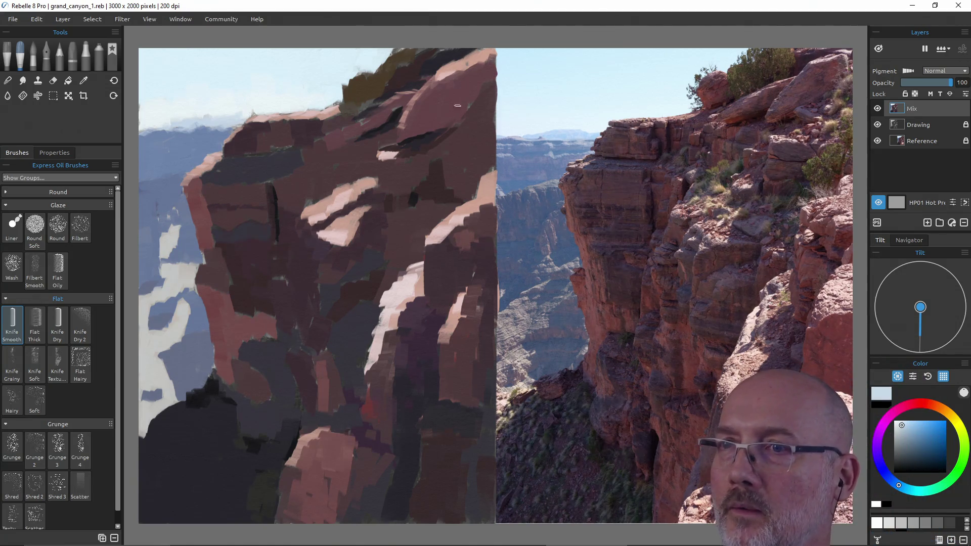
Add dark purple and maroon knife strokes on the upper cliff and in the lower shadows.
left_click(417, 144, "alt")
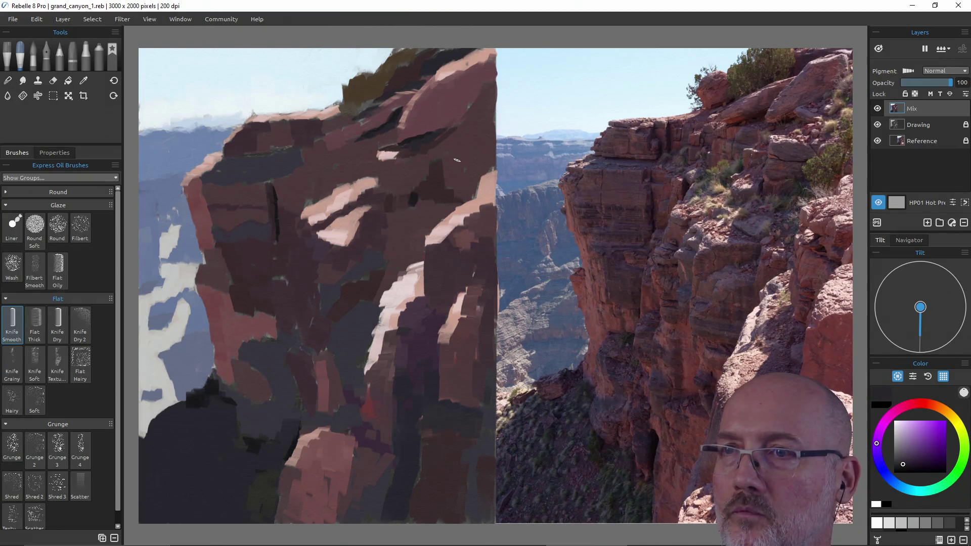
left_click_drag(436, 159, 407, 158)
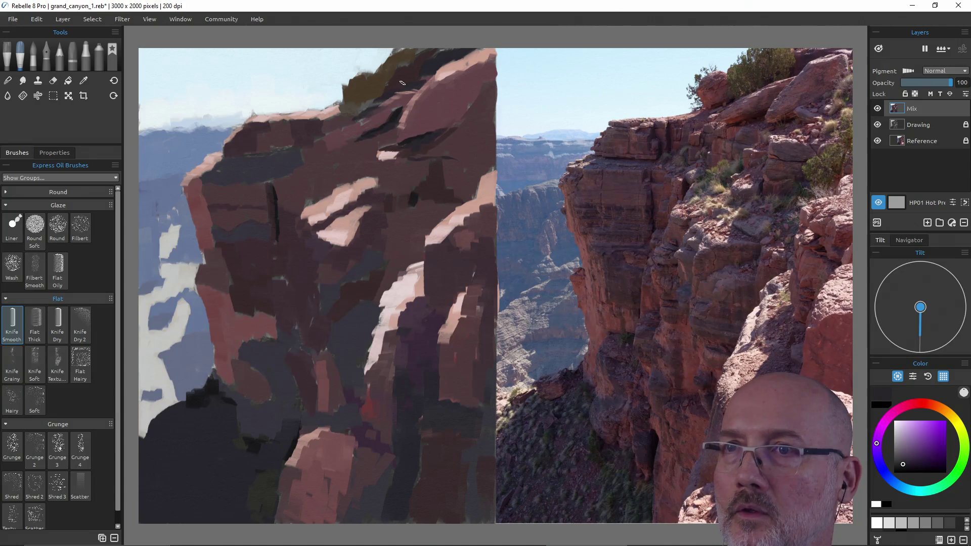
left_click(372, 90, "alt")
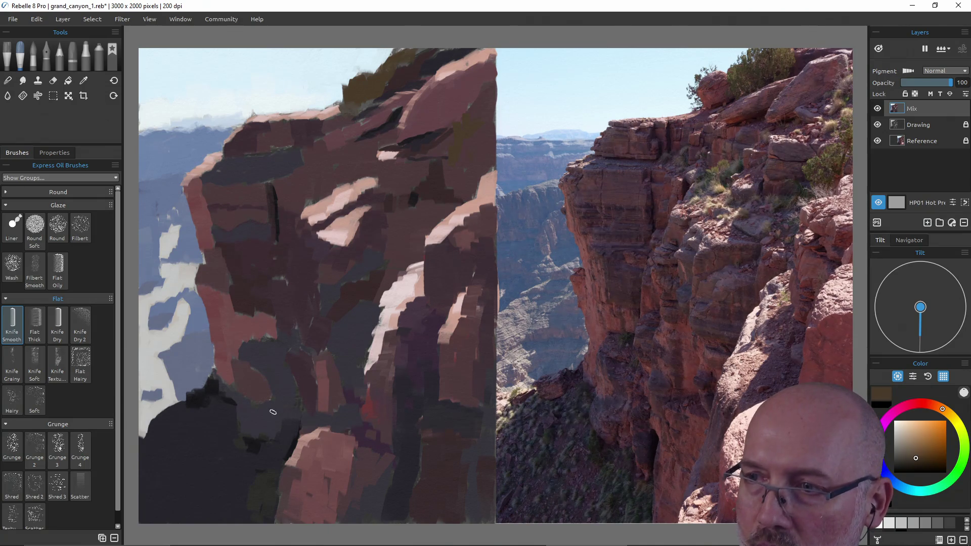
left_click(334, 393, "alt")
left_click_drag(285, 413, 278, 433)
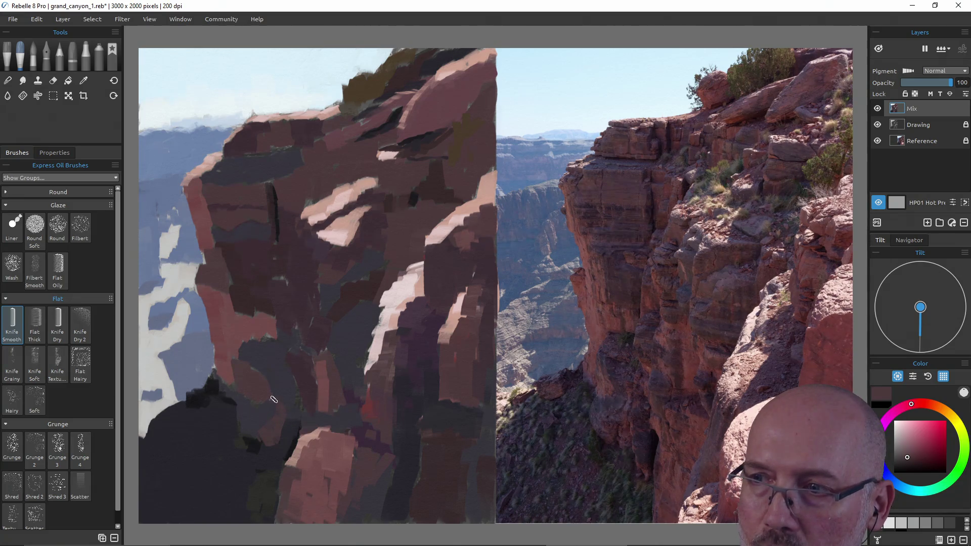
left_click(230, 373, "alt")
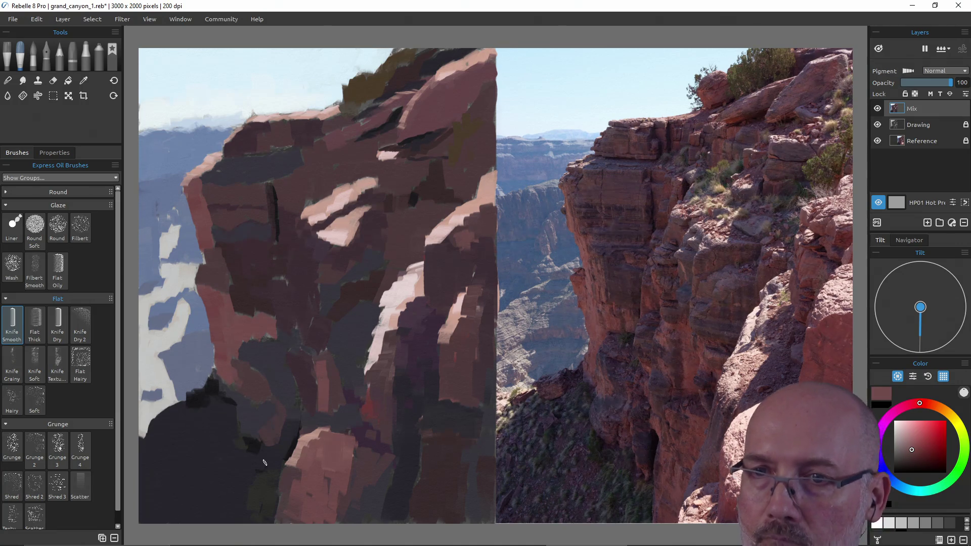
Save the painting, then dab pale sky blue-white near the cliff top.
key("ctrl+s")
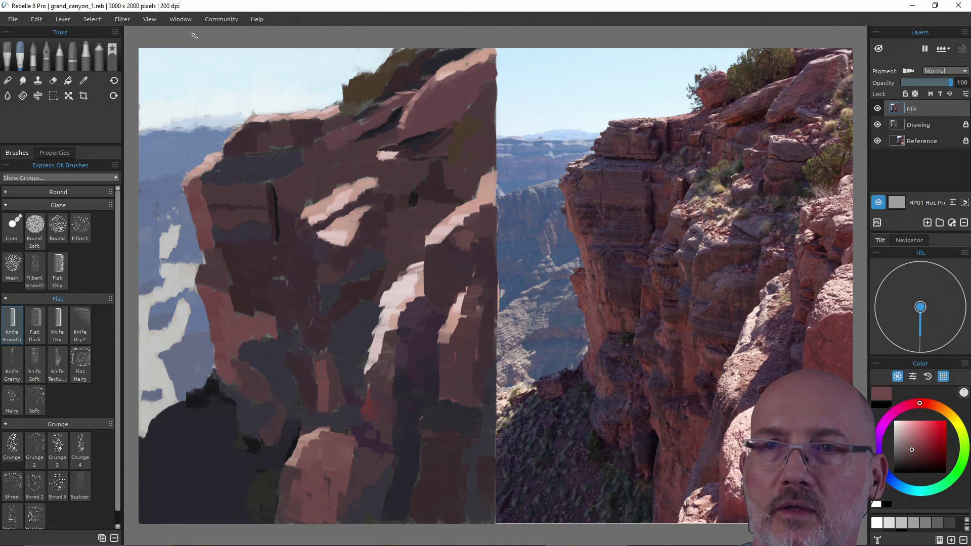
left_click(235, 105, "alt")
left_click(242, 106)
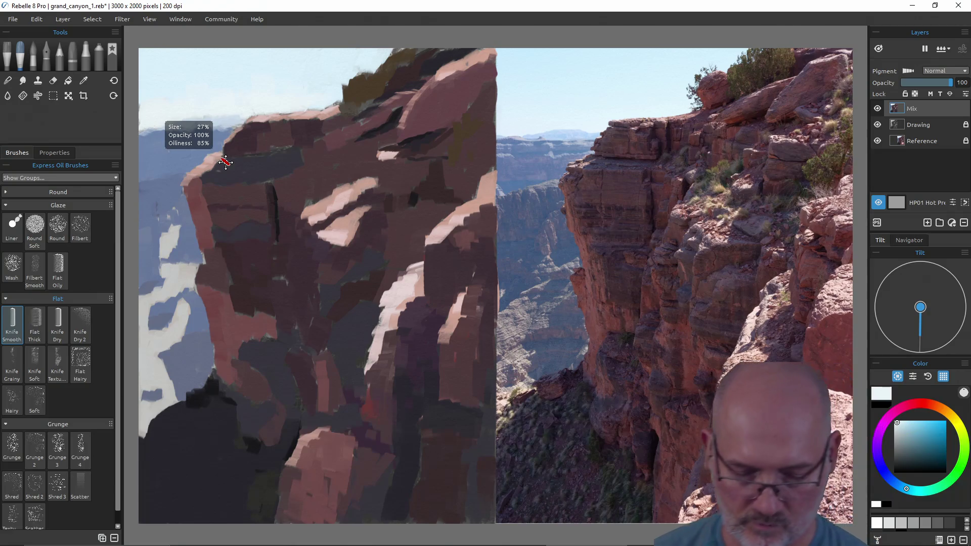
Dab the distant mountains' light blue-grey onto the cliff's sky edge, saving before and after.
key("ctrl+s")
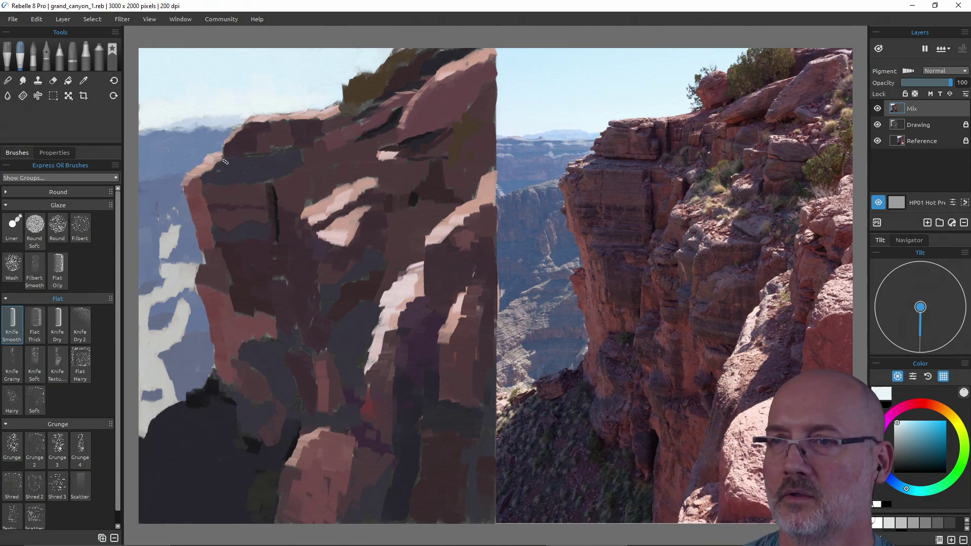
left_click(227, 130, "alt")
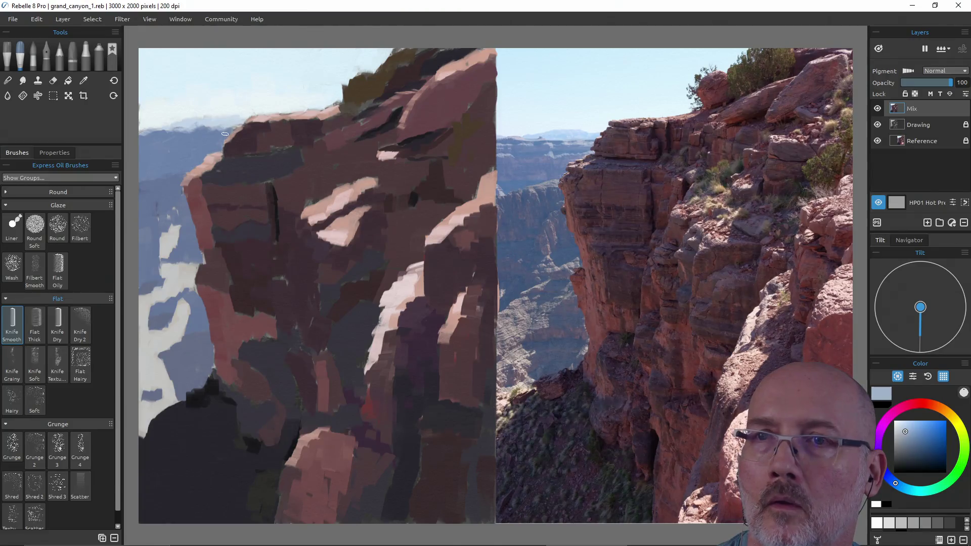
left_click(228, 130)
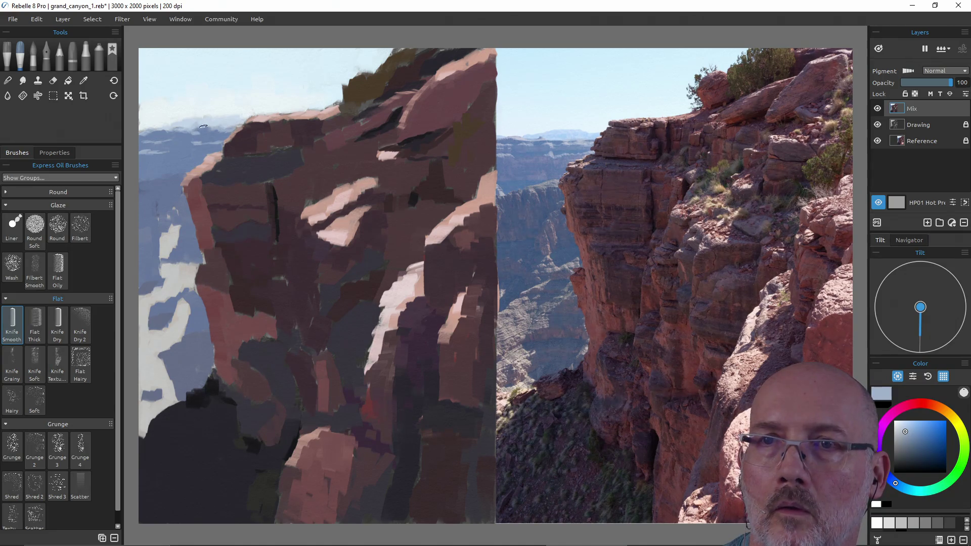
key("ctrl+s")
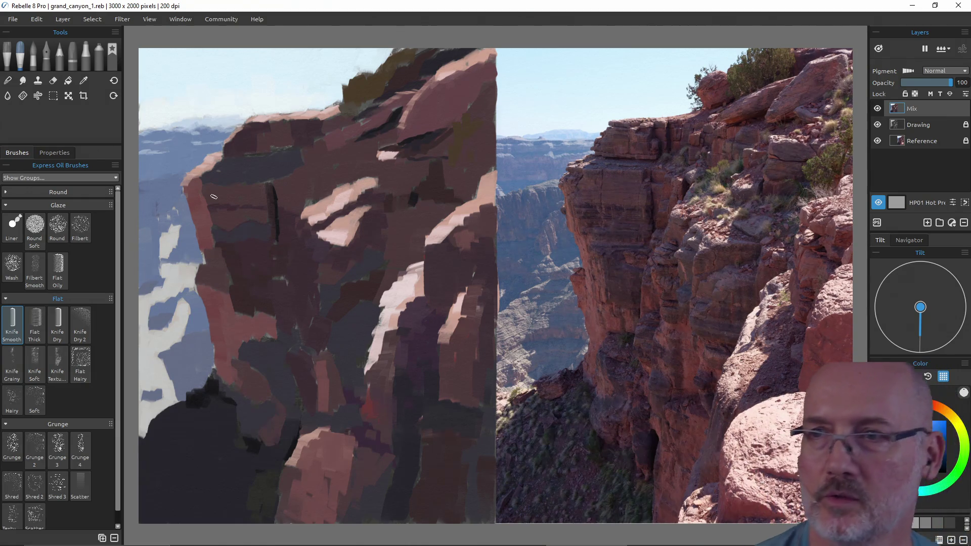
Paint blue-grey strokes along the cliff edge using colours from the painting and reference photo, undoing a stray stroke.
left_click(162, 235, "alt")
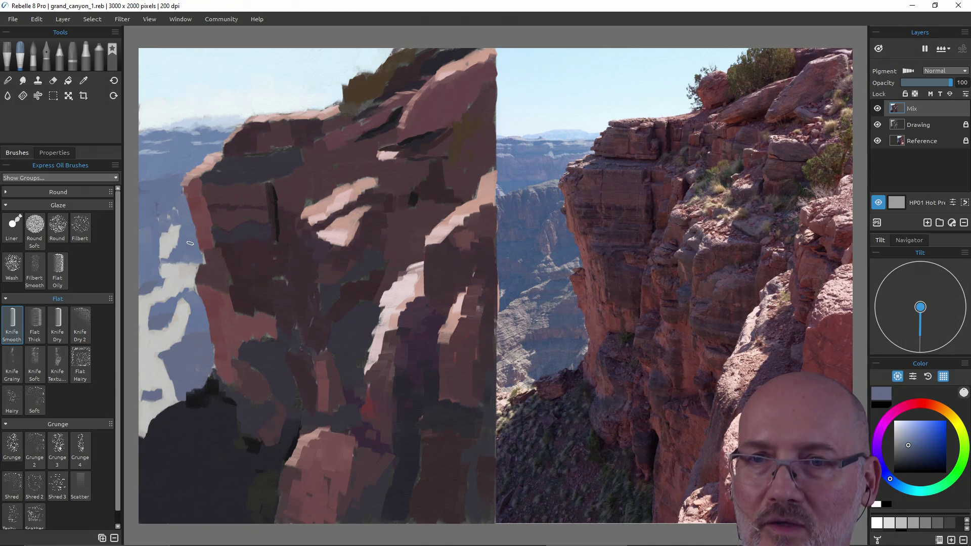
left_click_drag(193, 244, 194, 257)
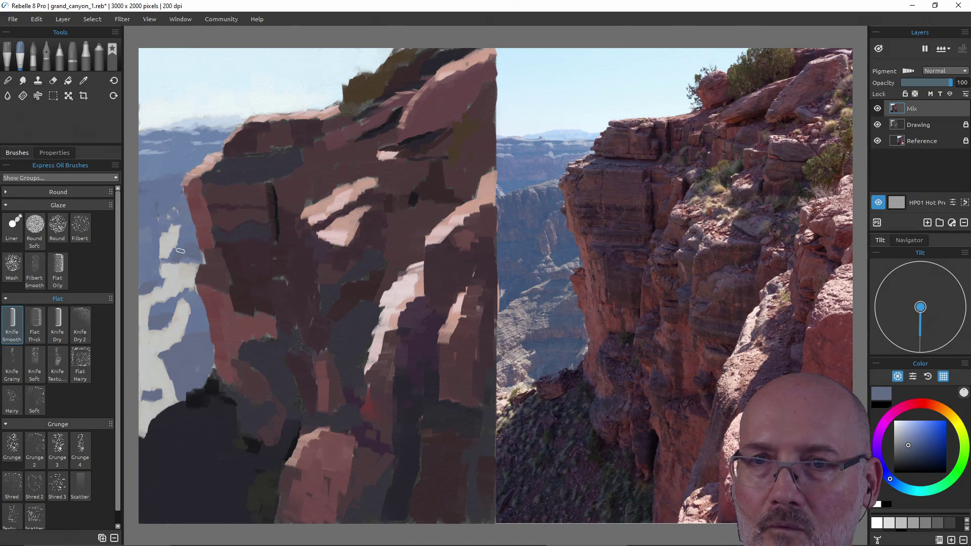
left_click(563, 254, "alt")
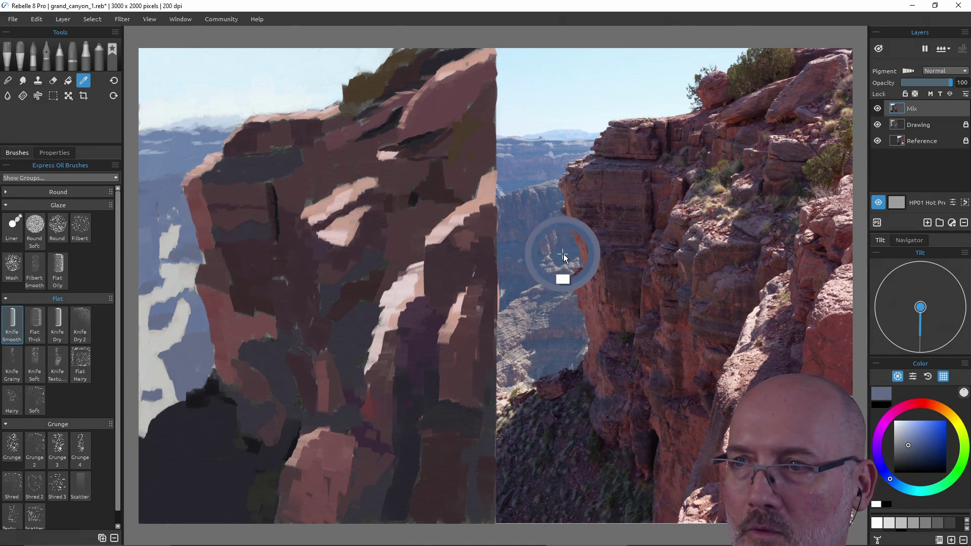
mouse_move(192, 252)
left_mouse_down()
mouse_move(199, 259)
mouse_move(162, 296)
left_mouse_up()
key("ctrl+z")
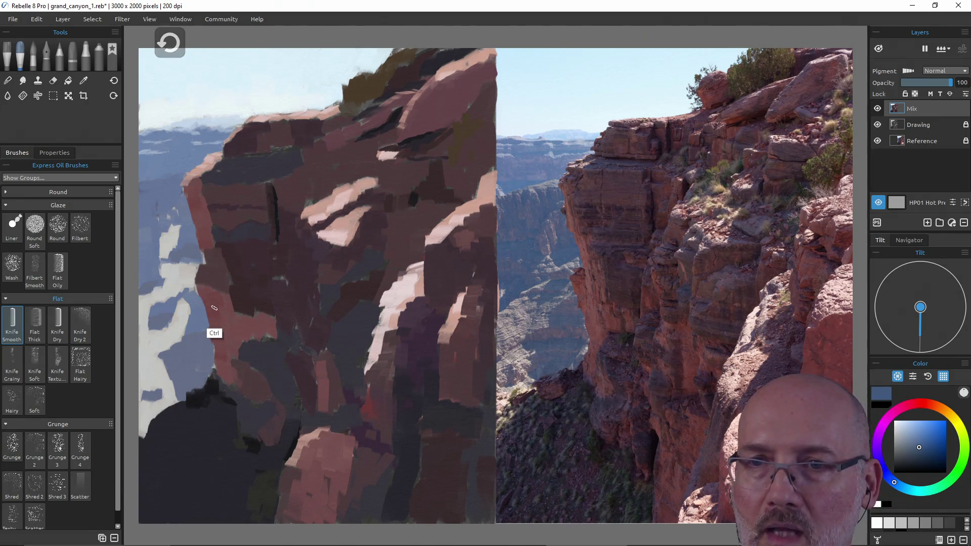
left_click(191, 259, "alt")
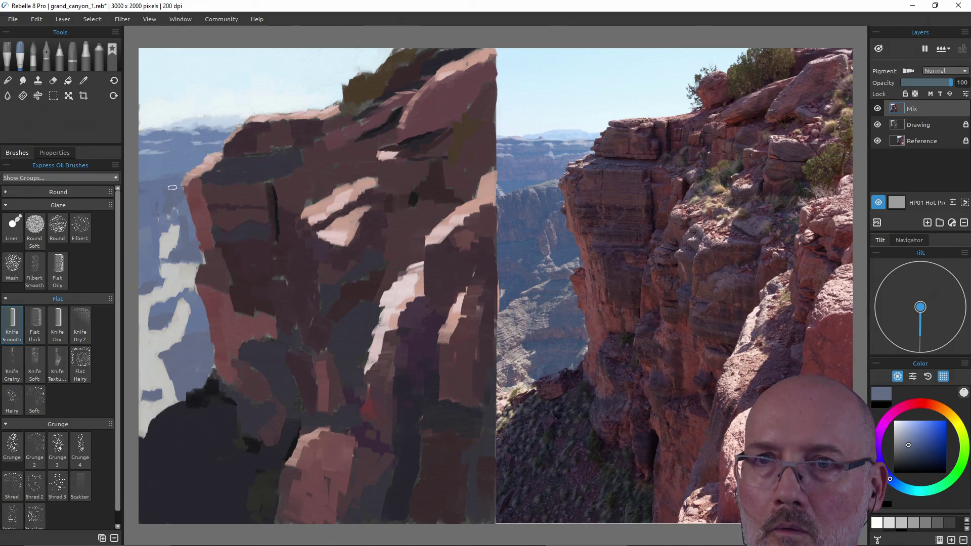
left_click(149, 233, "alt")
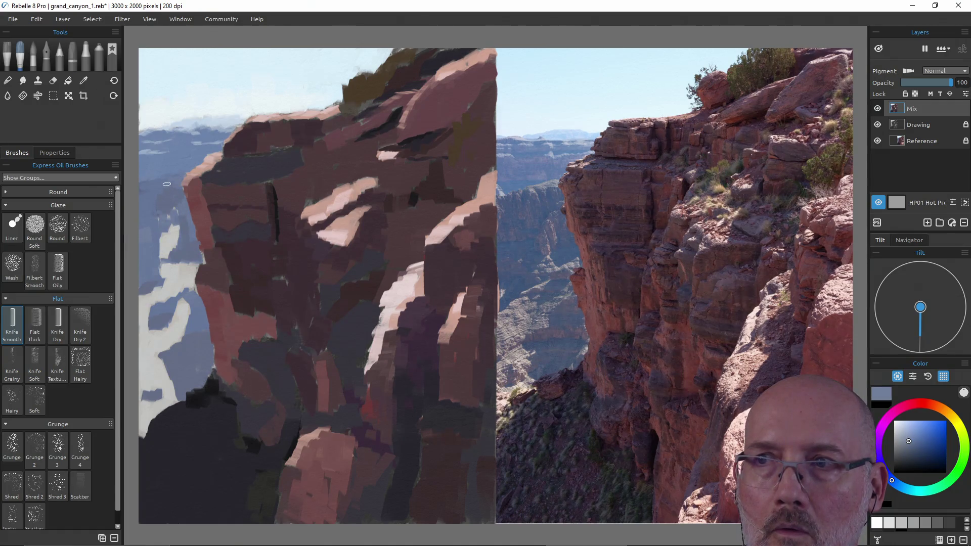
left_click(169, 205, "alt")
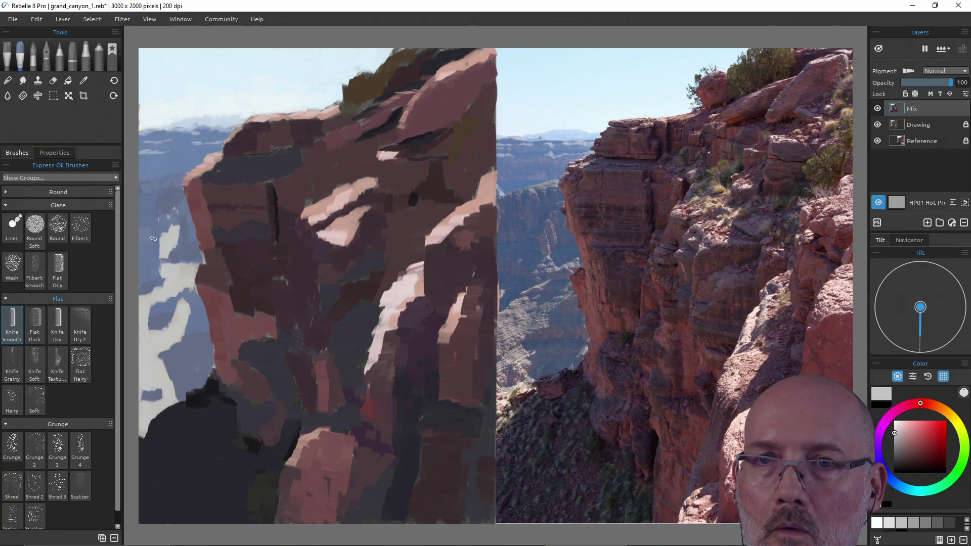
Sample blue-grey and sky blue, dab light sky blue beside the cliff, and save grand_canyon_1.reb.
left_click(152, 236, "alt")
left_click(162, 234, "alt")
left_click_drag(168, 243, 162, 239)
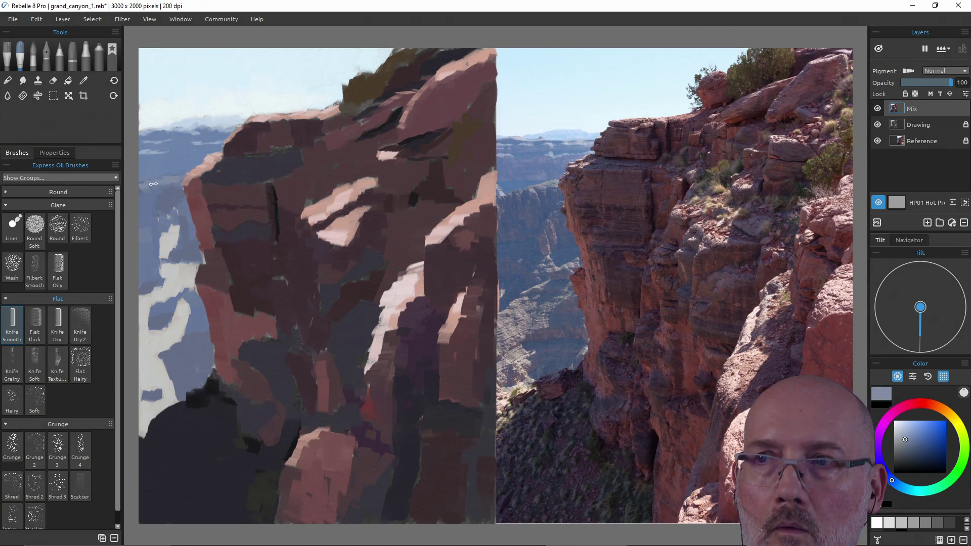
left_click_drag(503, 172, 511, 186)
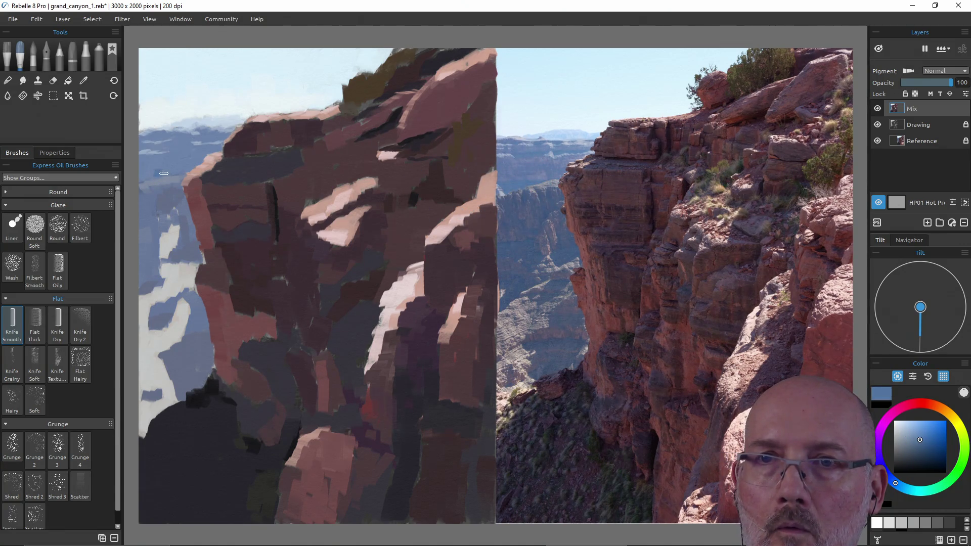
left_click_drag(170, 164, 171, 172)
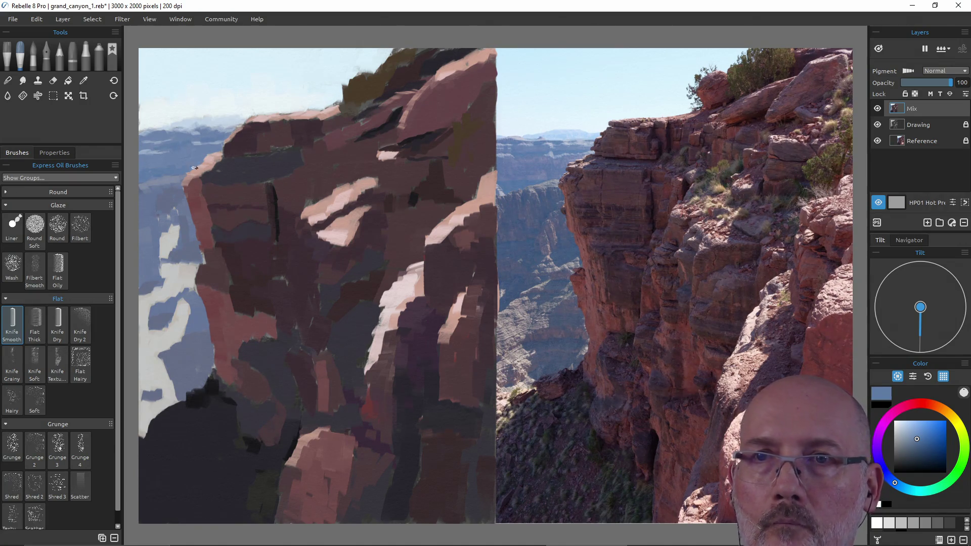
key("ctrl+s")
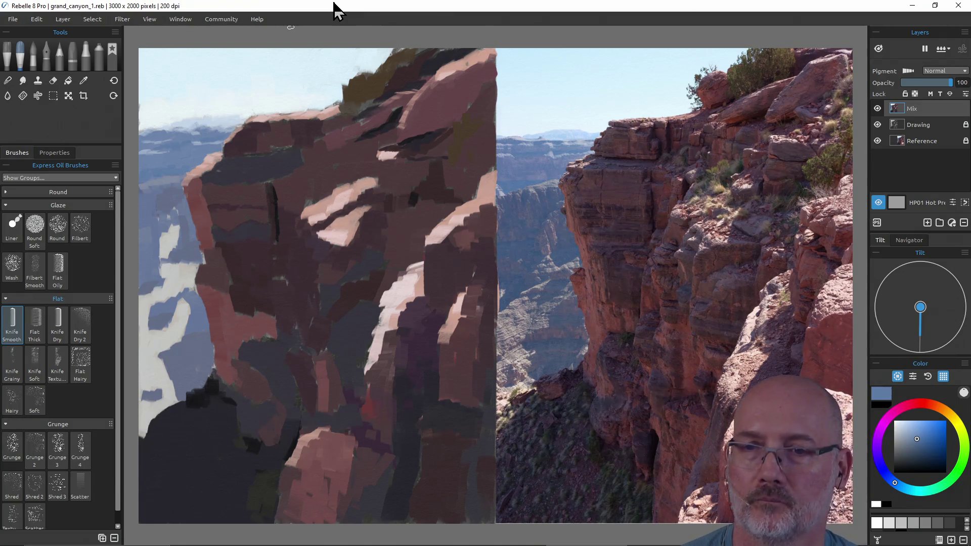
Create a new 4000 × 4000 canvas from File > New.
left_click(13, 19)
left_click(39, 36)
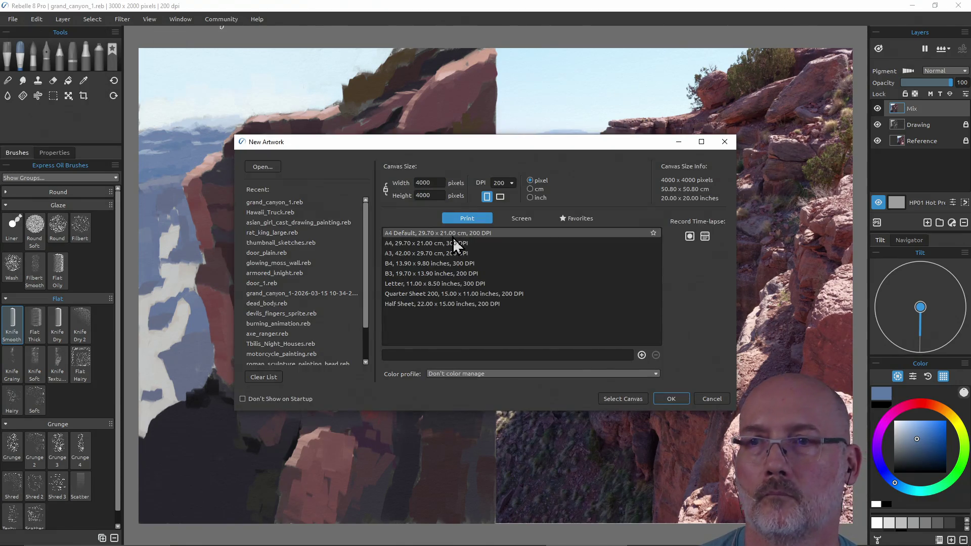
left_click(673, 399)
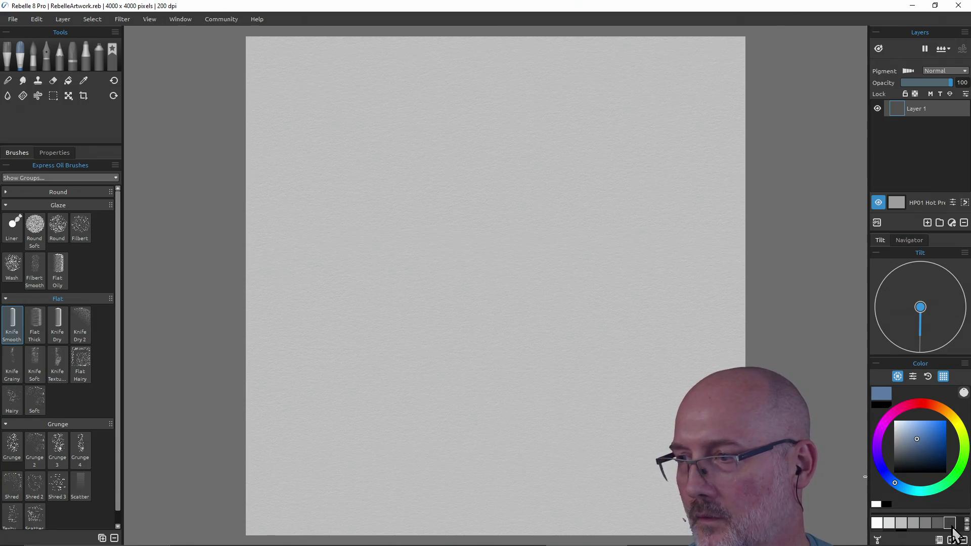
Paint a white patch near the top-left and a black patch near the top-right.
left_click_drag(948, 514, 948, 495)
left_click(879, 506)
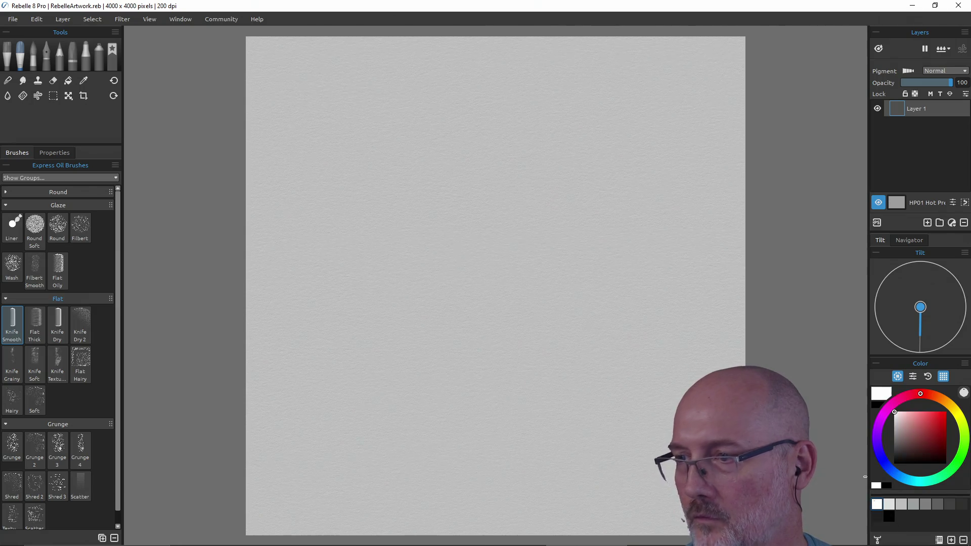
left_click_drag(685, 131, 669, 135)
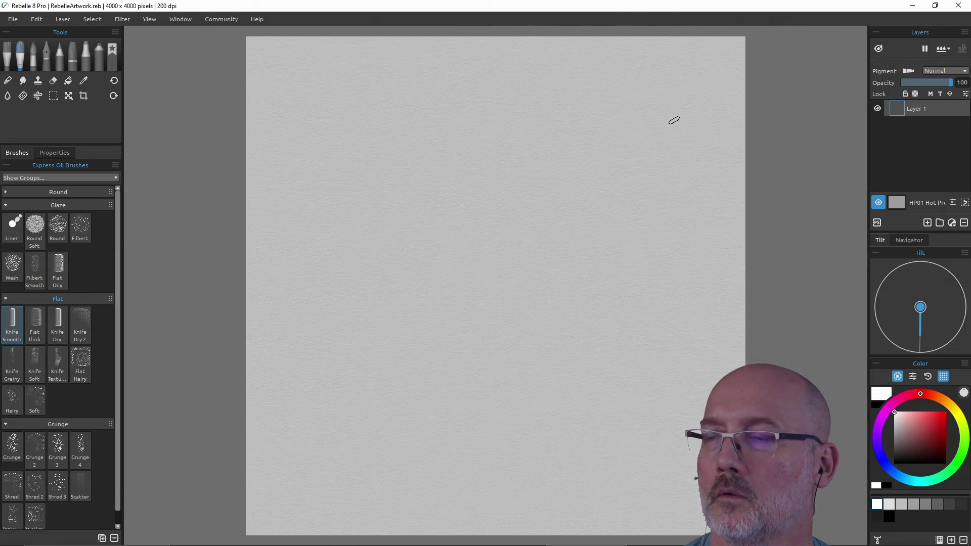
left_click_drag(288, 117, 296, 131)
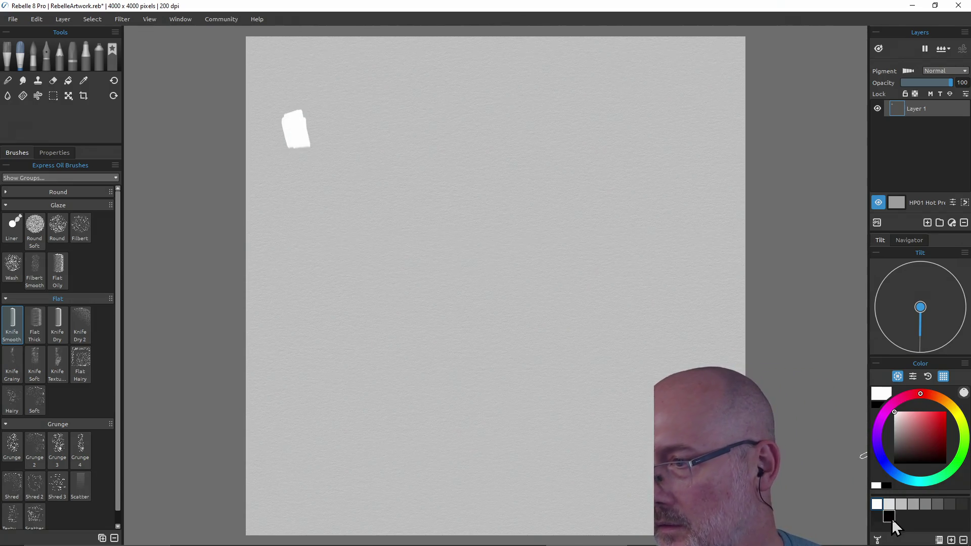
left_click(889, 517)
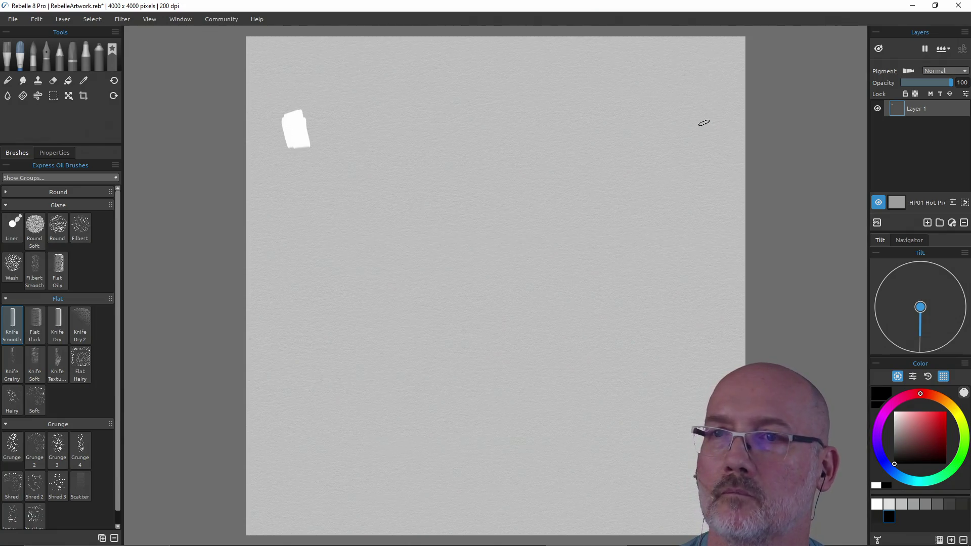
left_click_drag(704, 123, 707, 116)
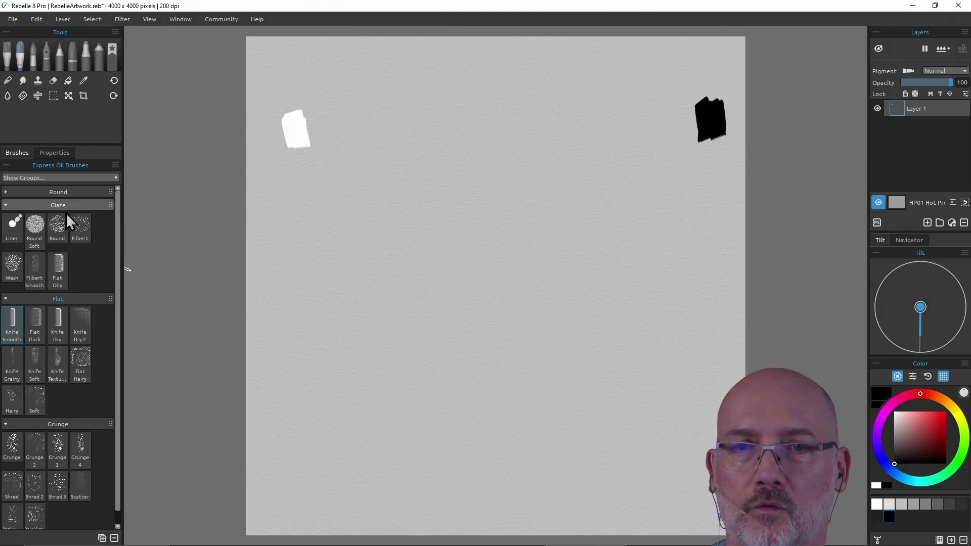
left_click(14, 227)
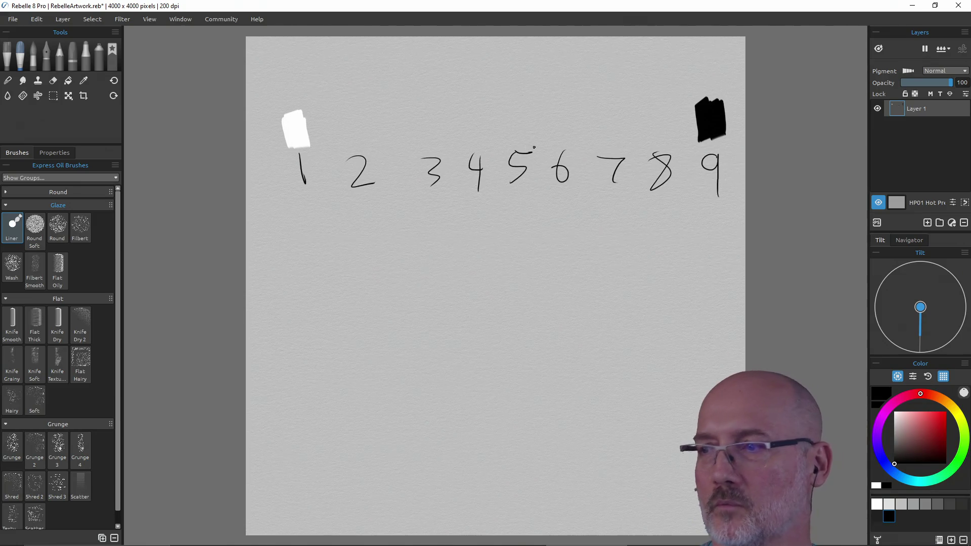
Switch the paint colour to mid grey.
left_click(938, 505)
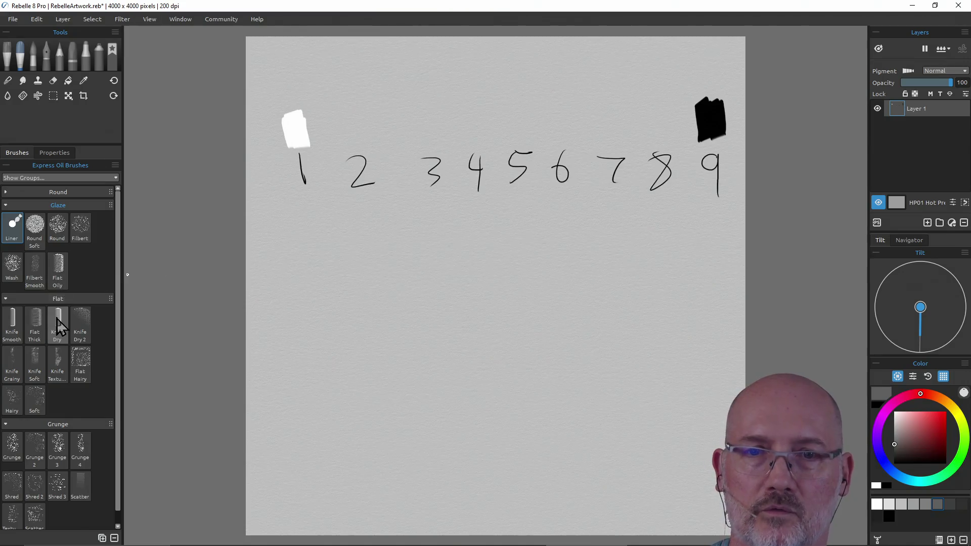
With Knife Smooth, paint progressively darker grey patches above numbers 5, 6 and 7.
left_click(17, 319)
left_click_drag(515, 127, 522, 105)
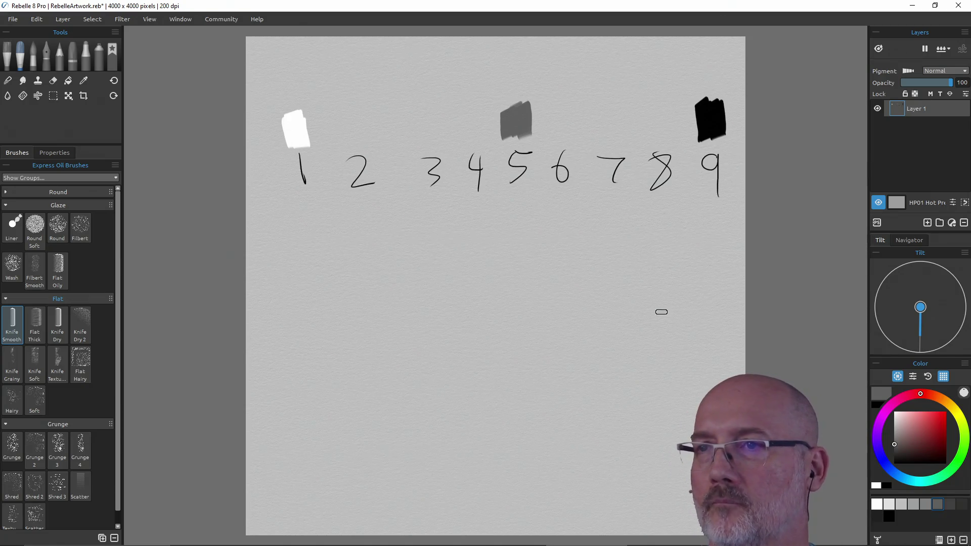
left_click(953, 506)
left_click_drag(561, 135, 566, 115)
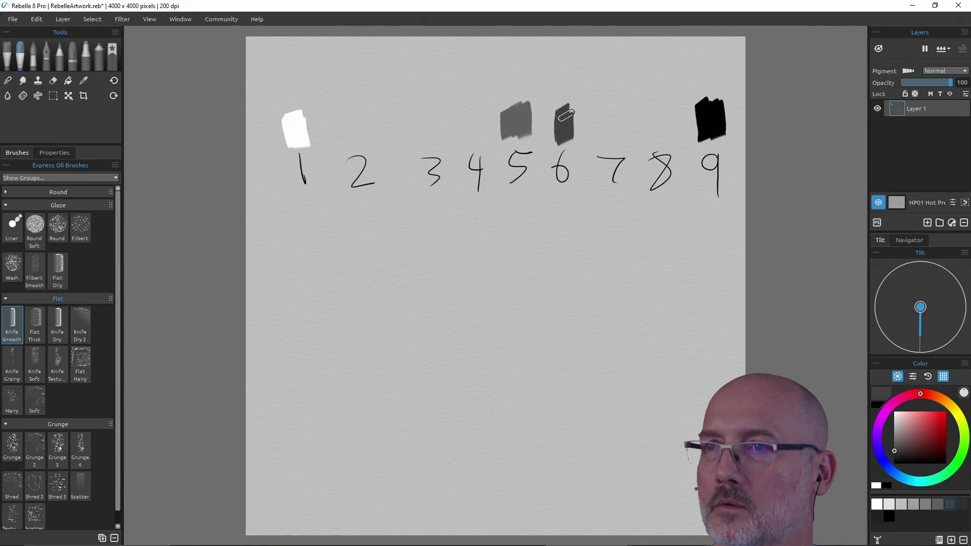
left_click(962, 504)
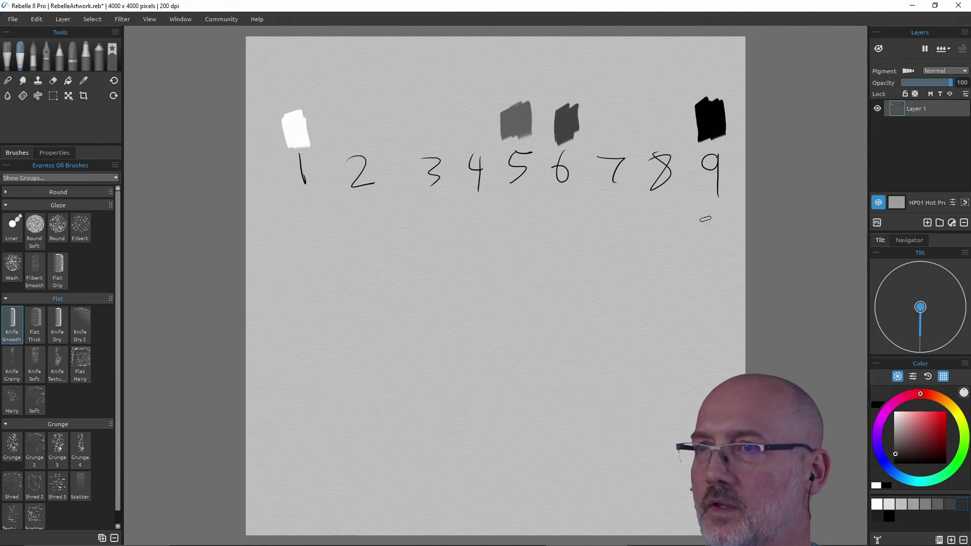
mouse_move(600, 136)
left_mouse_down()
mouse_move(610, 116)
mouse_move(632, 109)
mouse_move(658, 130)
mouse_move(670, 115)
mouse_move(680, 126)
left_mouse_up()
left_click(878, 516)
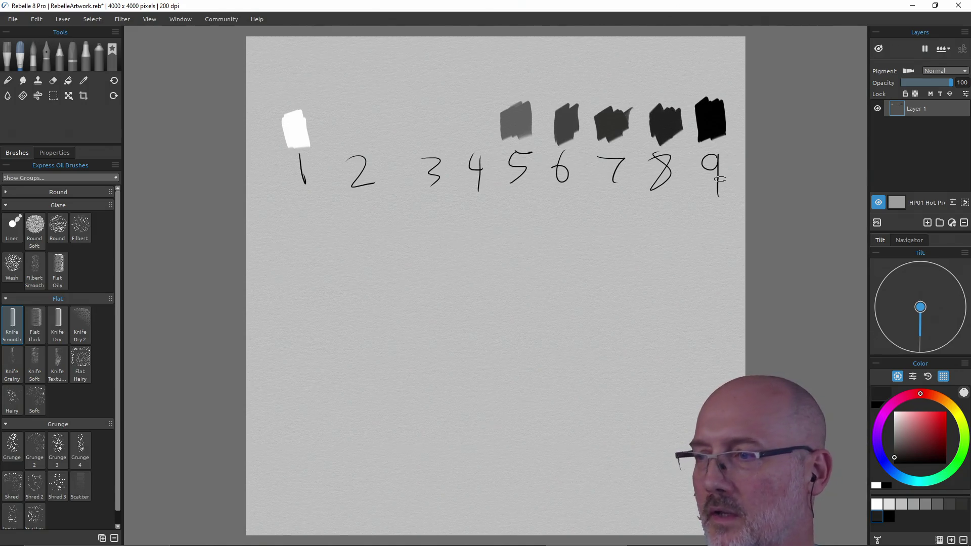
Try and undo a darker grey on patch 5, paint a lighter grey above 4, and sample white.
left_click(950, 505)
left_click_drag(511, 126, 522, 113)
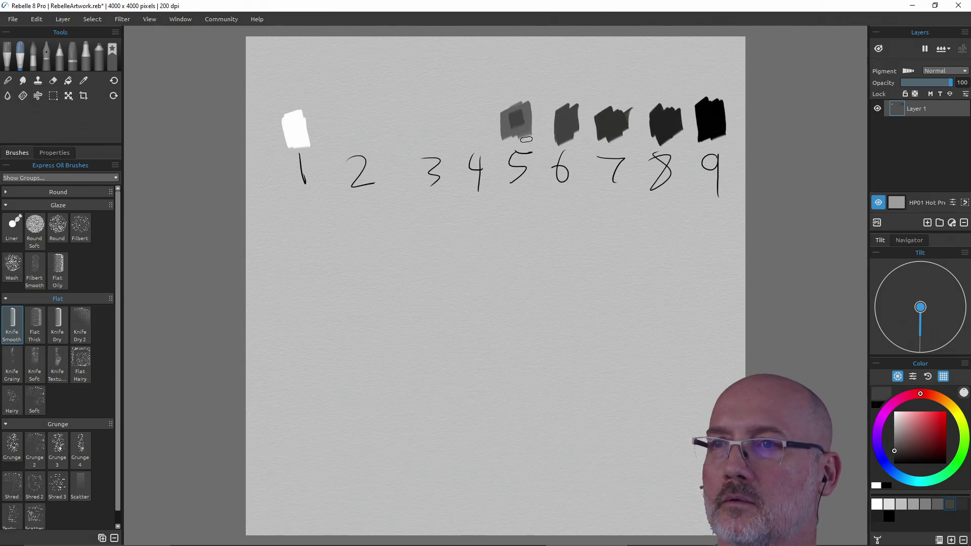
key("ctrl+z")
left_click(938, 505)
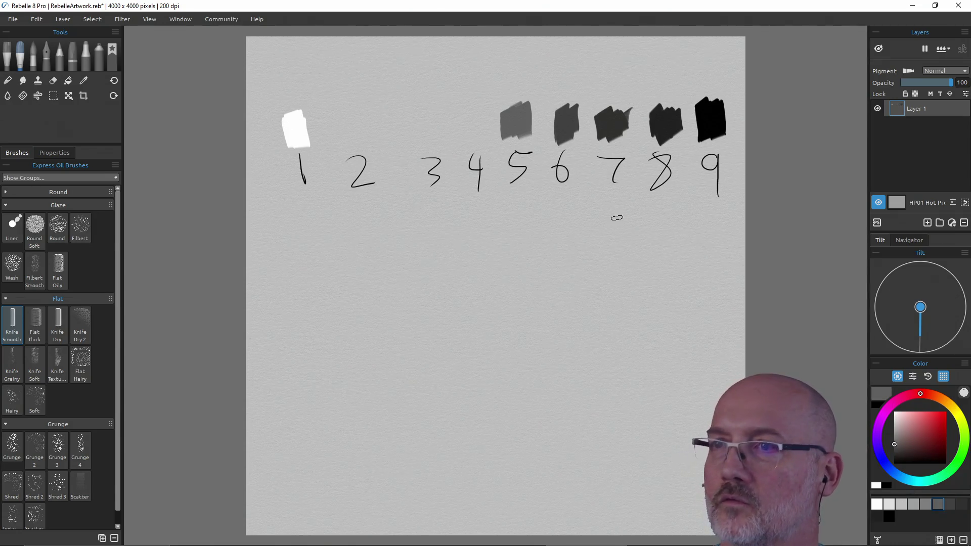
left_click(926, 505)
mouse_move(460, 122)
left_mouse_down()
mouse_move(473, 124)
mouse_move(412, 143)
mouse_move(435, 124)
left_mouse_up()
left_click(913, 504)
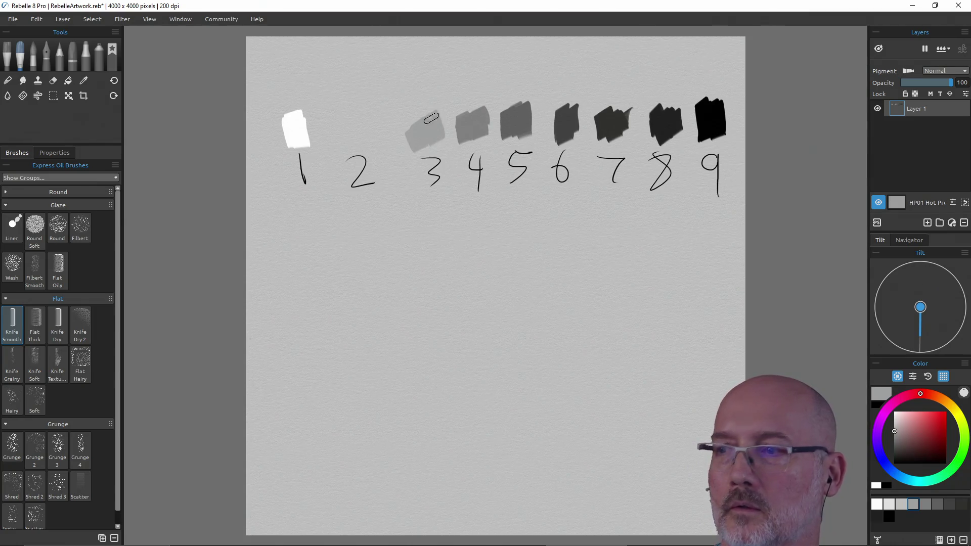
left_click(901, 504)
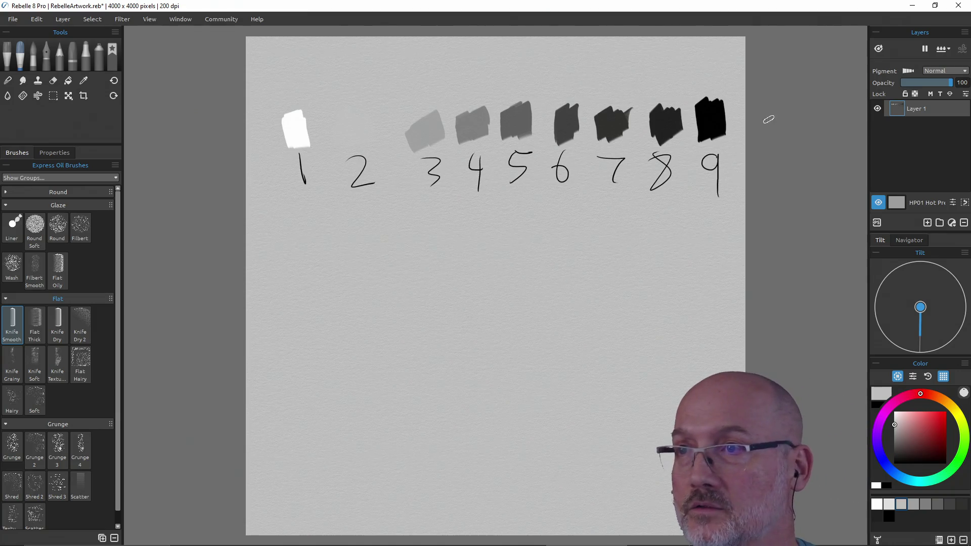
left_click(293, 129, "alt")
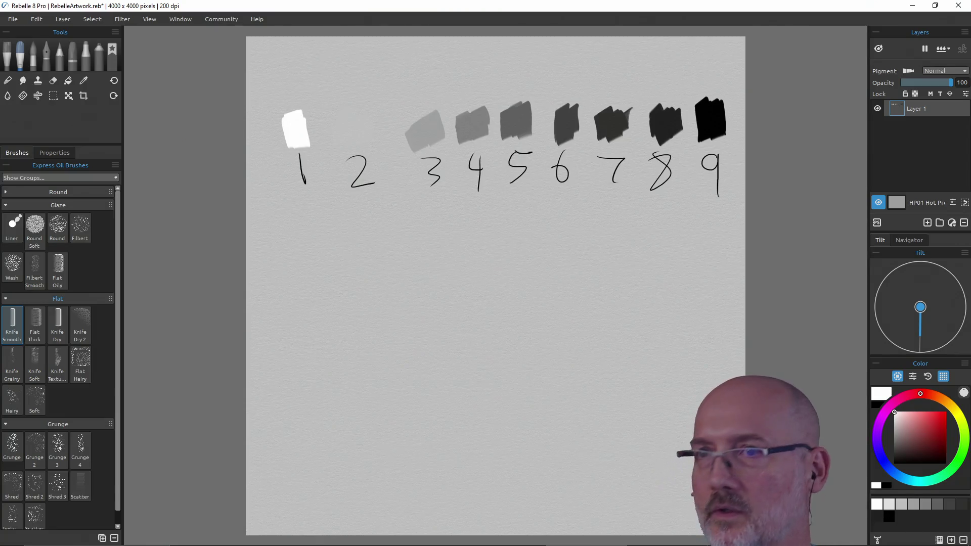
left_click(913, 508)
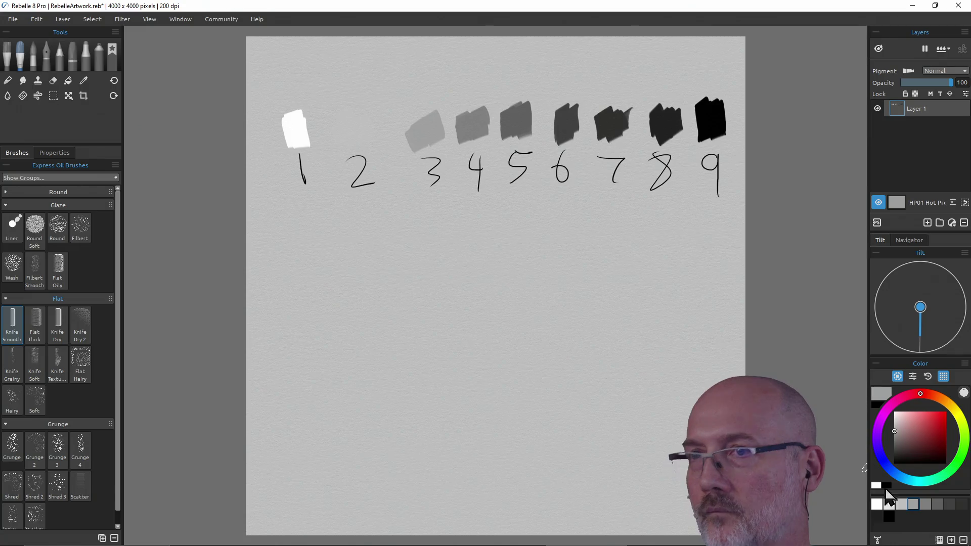
Widen the grey patch above 4, lighten the one above 3, and add a pale patch above 2.
mouse_move(464, 138)
left_mouse_down()
mouse_move(473, 121)
mouse_move(490, 151)
left_mouse_up()
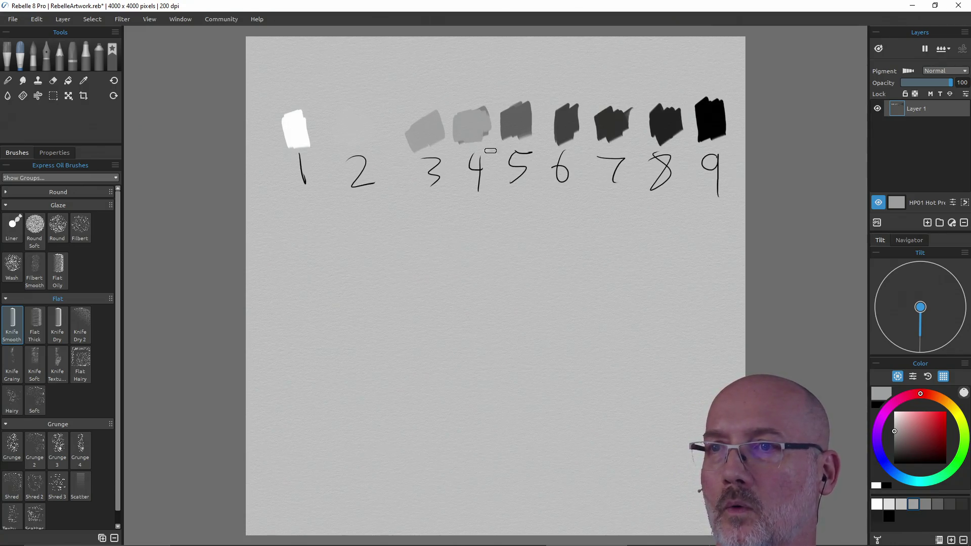
left_click_drag(410, 134, 437, 138)
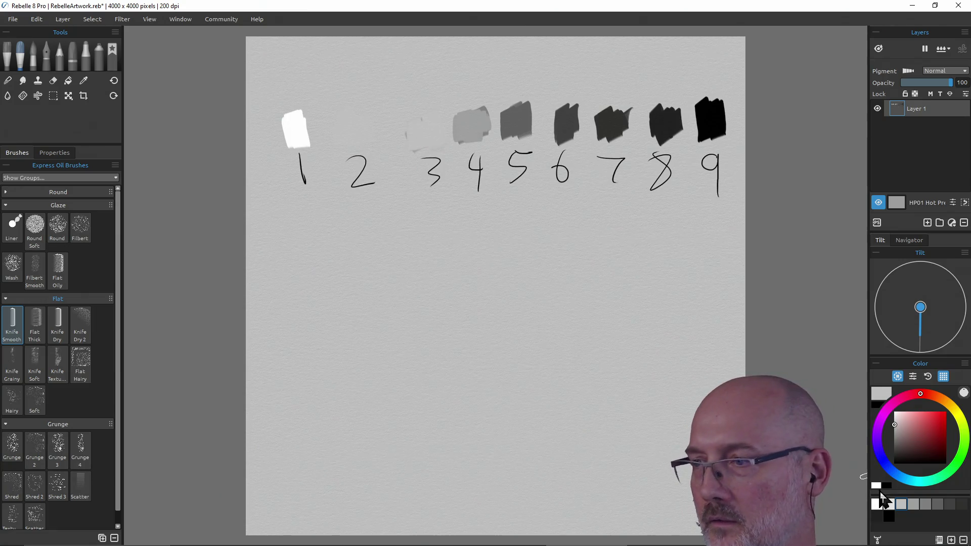
left_click(890, 509)
left_click_drag(369, 144, 345, 130)
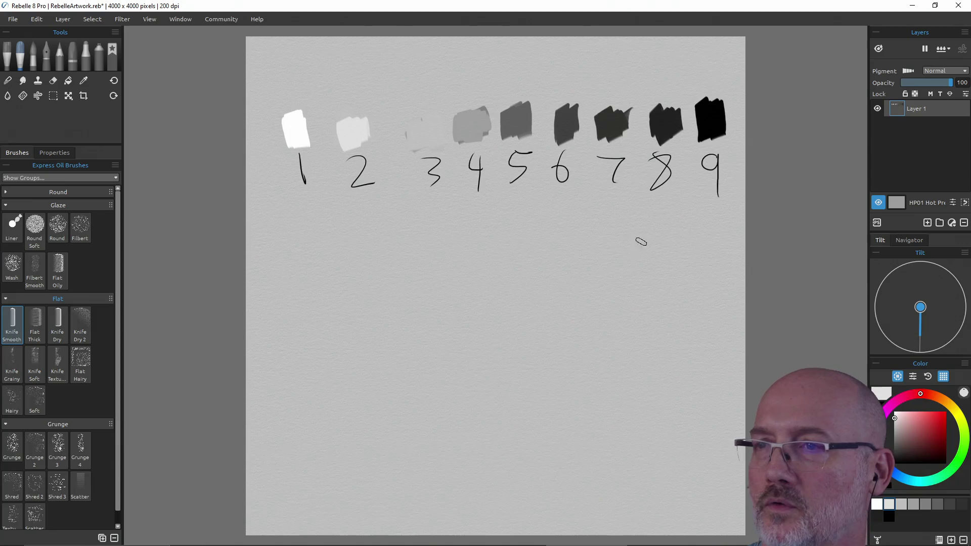
left_click(516, 120, "alt")
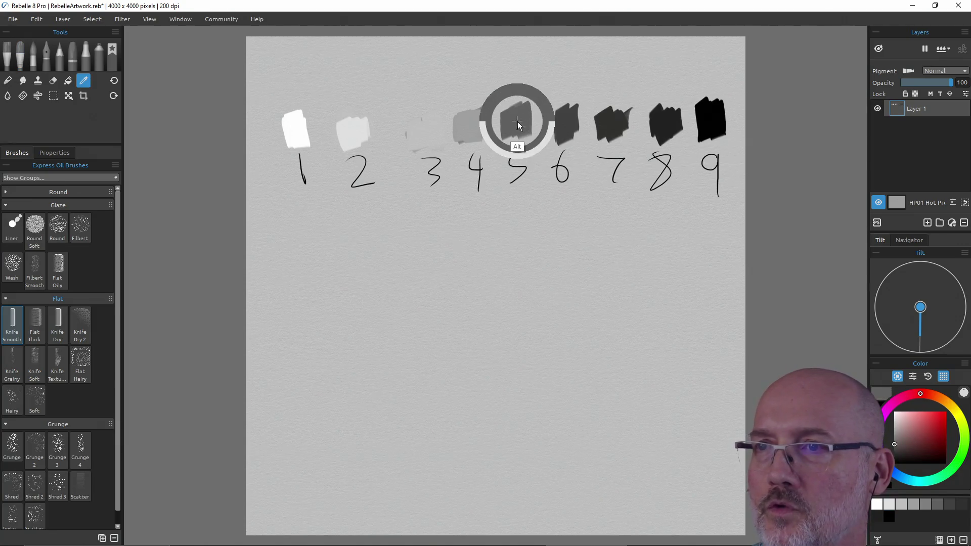
Paint a mid-grey block, a dark patch-8 block and a light patch-2 block below the scale.
left_click_drag(490, 268, 519, 270)
left_click(663, 119, "alt")
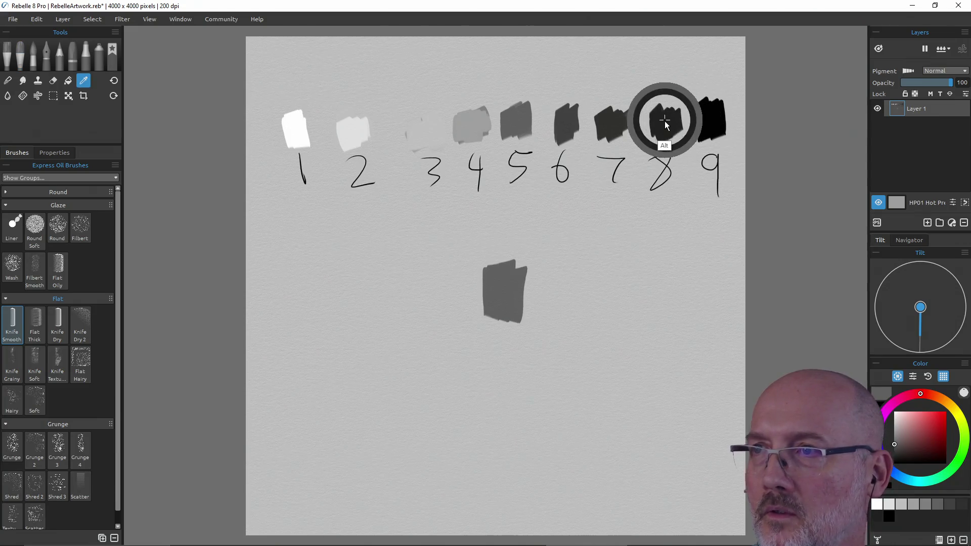
mouse_move(606, 282)
left_mouse_down()
mouse_move(624, 268)
mouse_move(634, 319)
left_mouse_up()
left_click(361, 163, "alt")
mouse_move(408, 280)
left_mouse_down()
mouse_move(395, 268)
mouse_move(376, 289)
left_mouse_up()
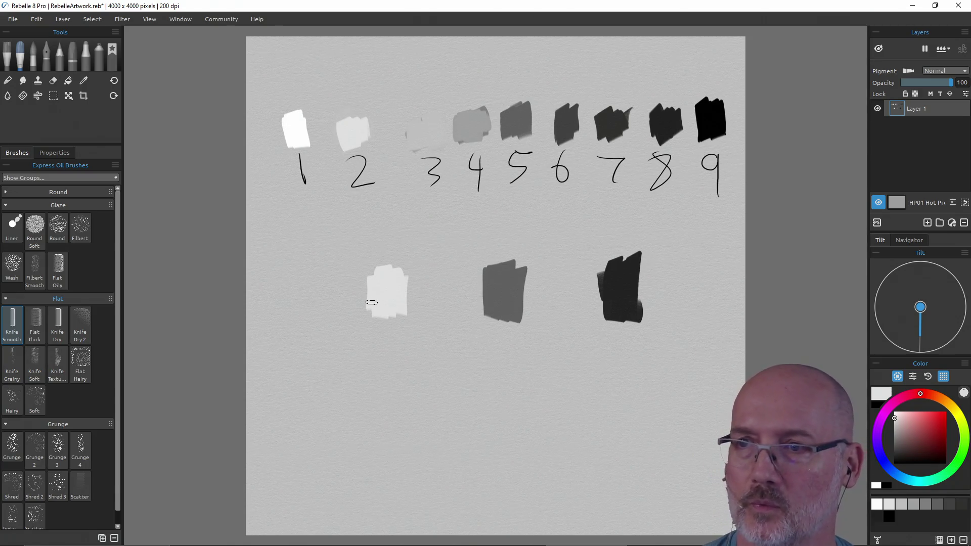
Blend darker strokes sampled from patches 4, 6 and 7 between the lower blocks.
left_click(423, 157, "alt")
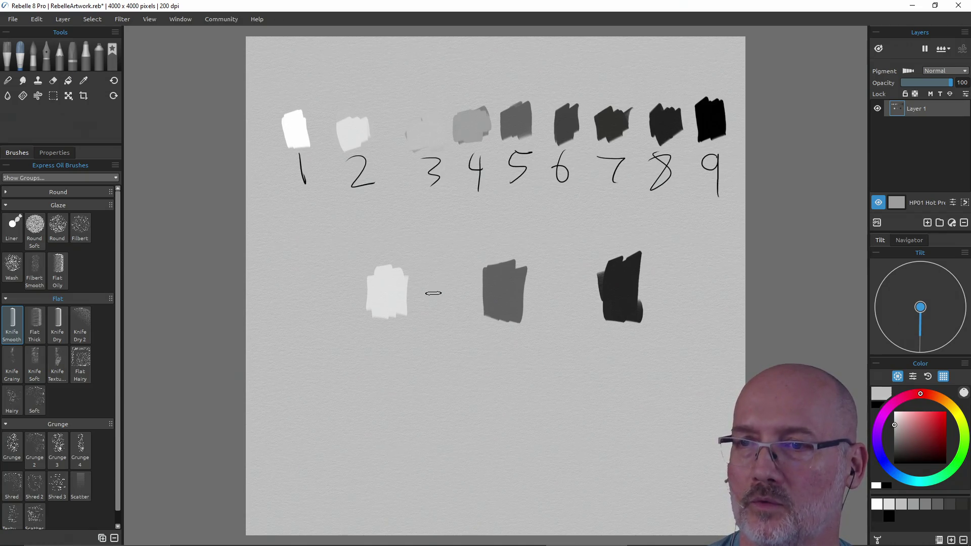
left_click(526, 138, "alt")
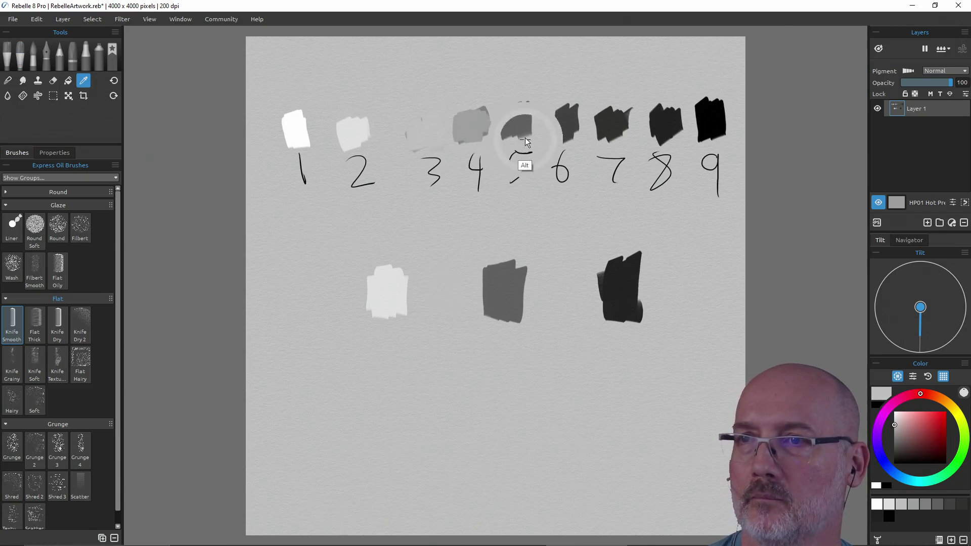
left_click(612, 130, "alt")
left_click_drag(554, 283, 572, 284)
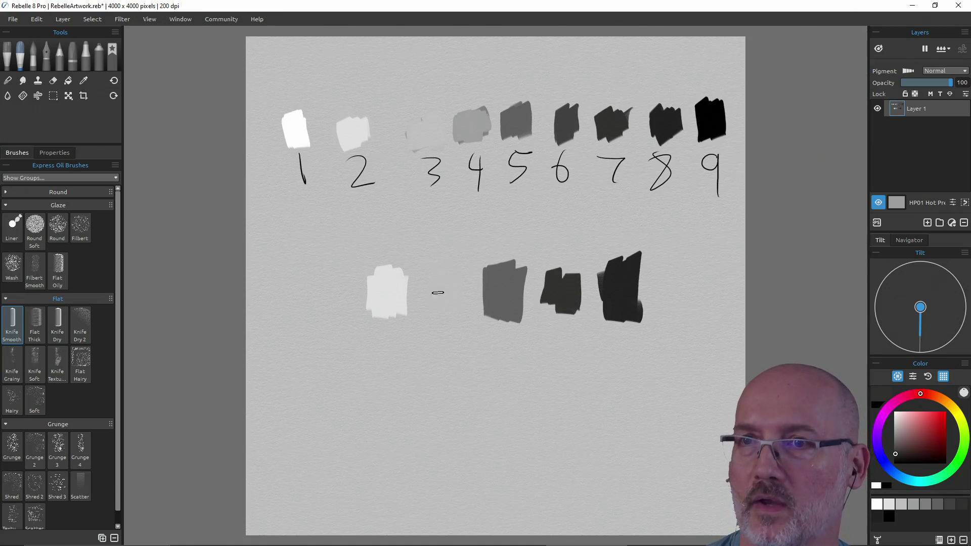
left_click_drag(422, 138, 474, 133)
mouse_move(475, 290)
left_mouse_down()
mouse_move(465, 276)
mouse_move(473, 304)
left_mouse_up()
left_click(570, 126, "alt")
mouse_move(534, 278)
left_mouse_down()
mouse_move(521, 285)
mouse_move(589, 296)
mouse_move(596, 319)
left_mouse_up()
left_click(669, 123, "alt")
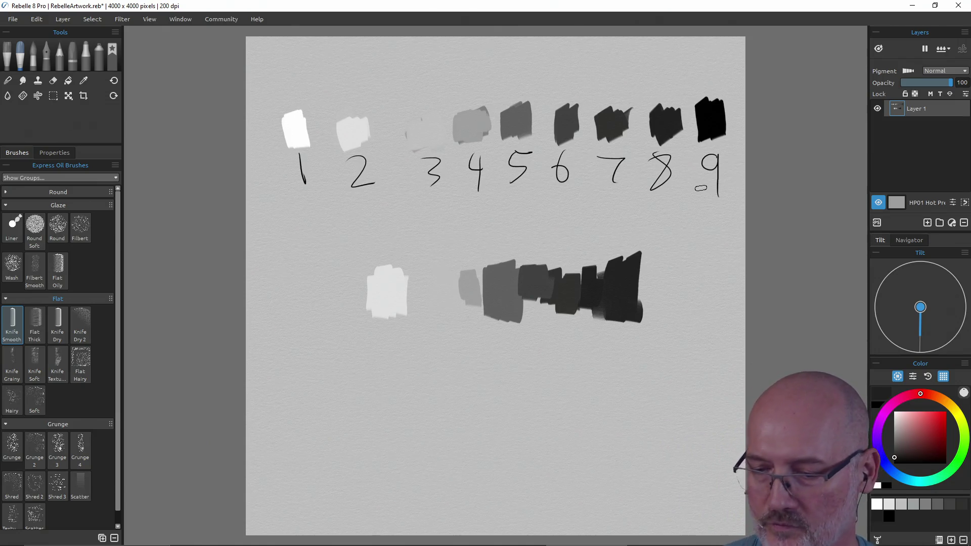
With the Glaze Liner, draw an empty left box and a densely hatched right box.
left_click(19, 234)
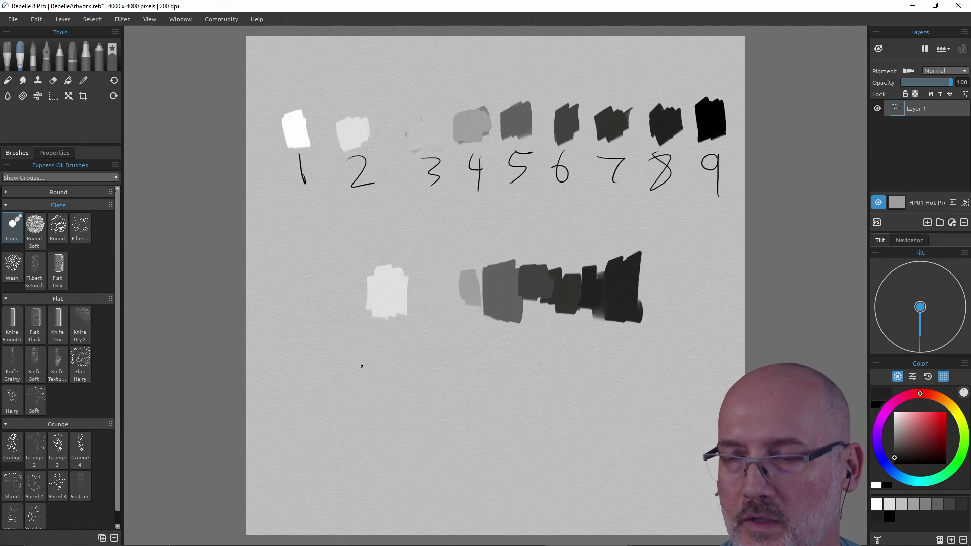
mouse_move(354, 375)
left_mouse_down()
mouse_move(354, 413)
mouse_move(397, 373)
left_mouse_up()
mouse_move(353, 414)
left_mouse_down()
mouse_move(399, 371)
mouse_move(397, 411)
left_mouse_up()
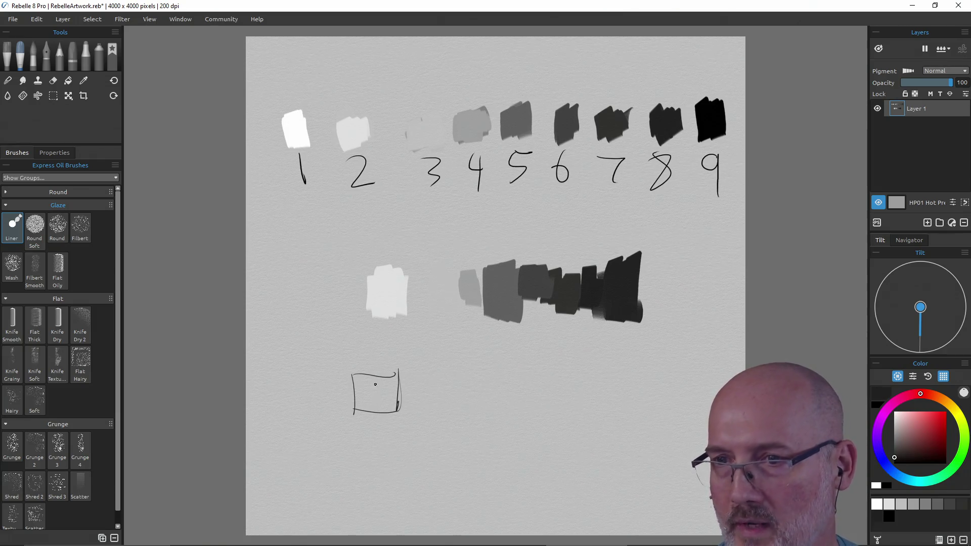
mouse_move(628, 375)
left_mouse_down()
mouse_move(634, 415)
mouse_move(664, 375)
left_mouse_up()
left_click_drag(635, 415, 666, 414)
left_click_drag(665, 375, 672, 414)
mouse_move(638, 375)
left_mouse_down()
mouse_move(630, 406)
mouse_move(658, 379)
mouse_move(632, 413)
mouse_move(663, 384)
mouse_move(645, 414)
mouse_move(668, 397)
mouse_move(658, 413)
mouse_move(637, 409)
mouse_move(631, 400)
mouse_move(648, 396)
mouse_move(653, 415)
mouse_move(635, 382)
mouse_move(656, 410)
mouse_move(643, 377)
mouse_move(667, 412)
mouse_move(660, 384)
mouse_move(668, 405)
mouse_move(673, 377)
mouse_move(663, 406)
left_mouse_up()
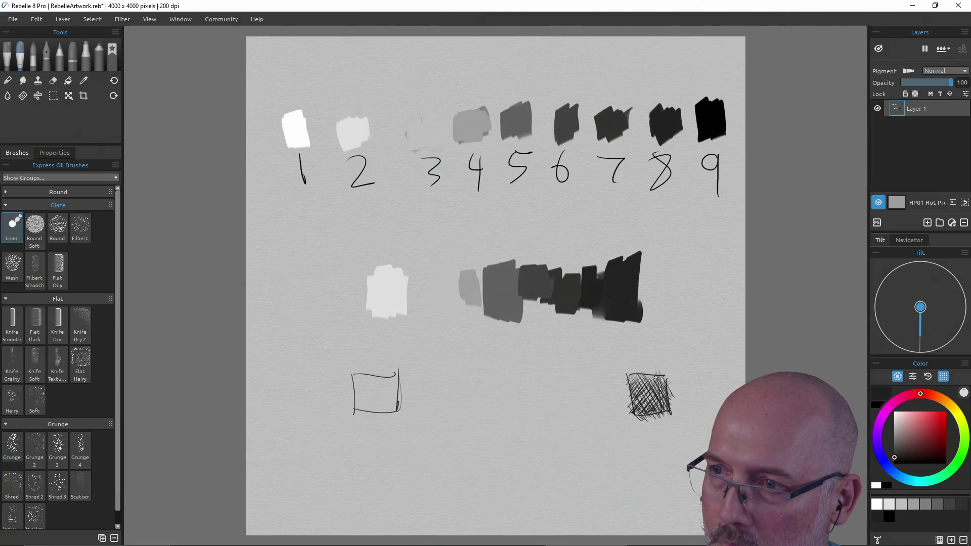
left_click_drag(635, 378, 647, 417)
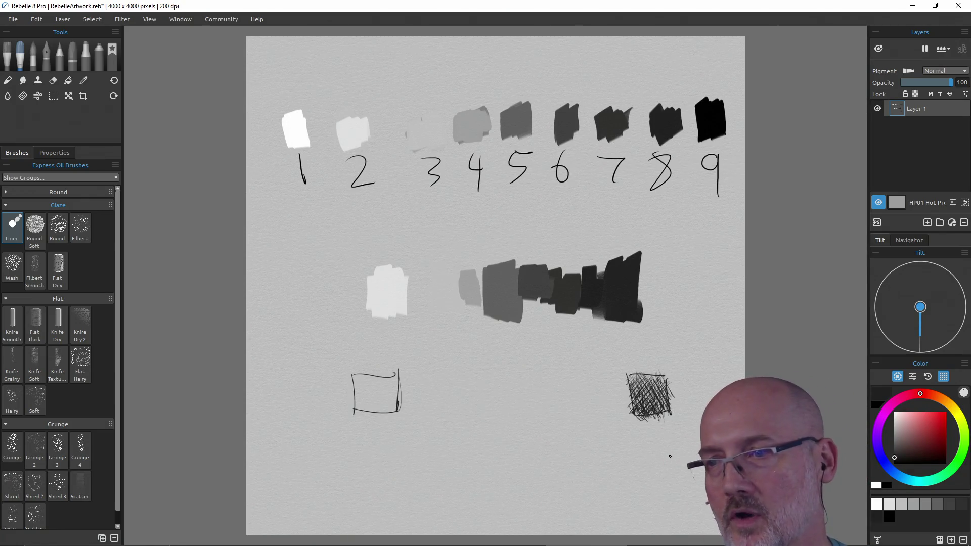
Draw a hatched middle box and a second box with light hatching.
mouse_move(485, 375)
left_mouse_down()
mouse_move(485, 406)
mouse_move(514, 377)
left_mouse_up()
mouse_move(487, 406)
left_mouse_down()
mouse_move(518, 392)
mouse_move(514, 377)
mouse_move(489, 390)
mouse_move(497, 403)
mouse_move(508, 400)
mouse_move(499, 386)
mouse_move(493, 407)
mouse_move(498, 385)
mouse_move(506, 405)
mouse_move(511, 381)
mouse_move(515, 396)
left_mouse_up()
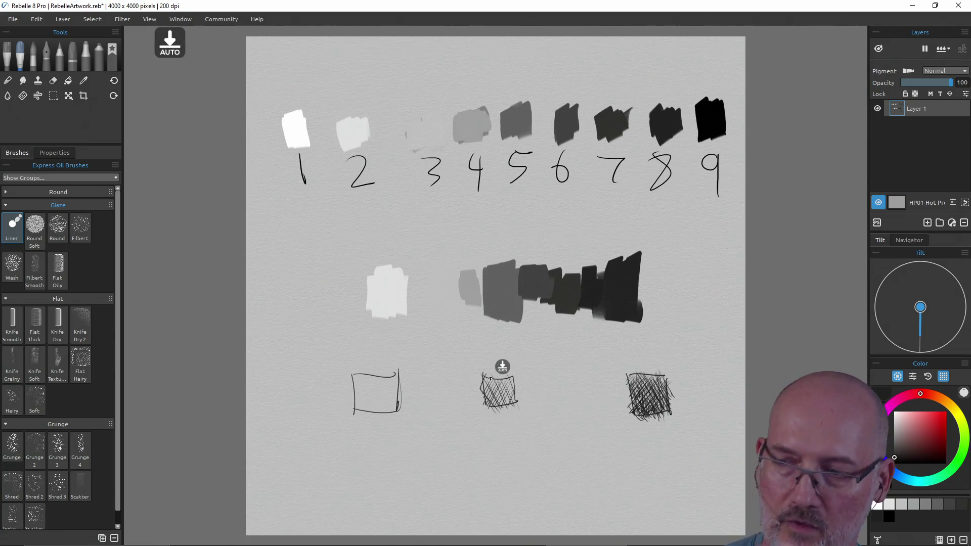
mouse_move(418, 375)
left_mouse_down()
mouse_move(420, 403)
mouse_move(448, 405)
left_mouse_up()
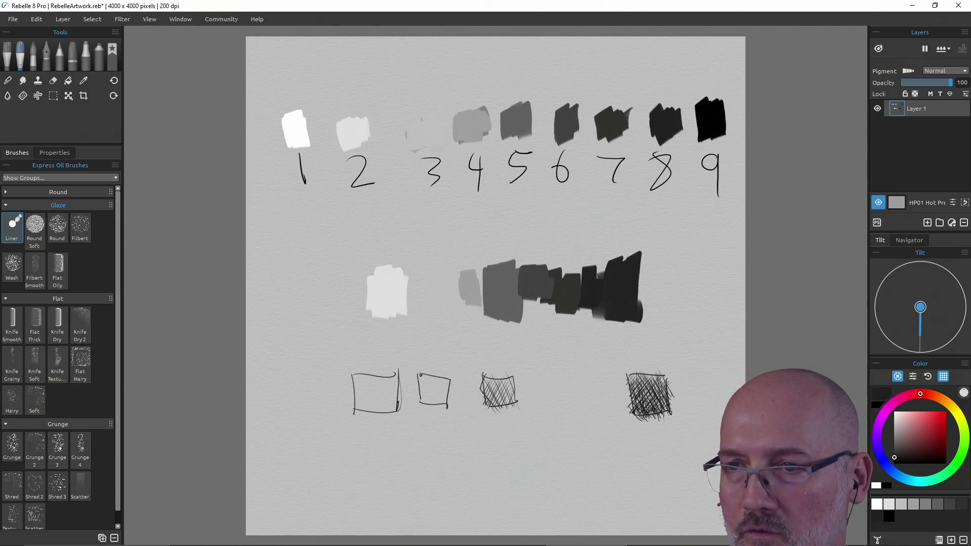
mouse_move(426, 374)
left_mouse_down()
mouse_move(420, 389)
mouse_move(430, 402)
mouse_move(442, 385)
mouse_move(441, 404)
mouse_move(452, 387)
left_mouse_up()
Draw the fourth box and build up its hatching, also darkening the densest box.
mouse_move(552, 381)
left_mouse_down()
mouse_move(552, 412)
mouse_move(561, 383)
mouse_move(599, 383)
left_mouse_up()
mouse_move(550, 414)
left_mouse_down()
mouse_move(594, 412)
mouse_move(592, 384)
mouse_move(559, 382)
mouse_move(571, 388)
mouse_move(554, 415)
mouse_move(586, 383)
mouse_move(579, 410)
mouse_move(594, 396)
mouse_move(579, 391)
left_mouse_up()
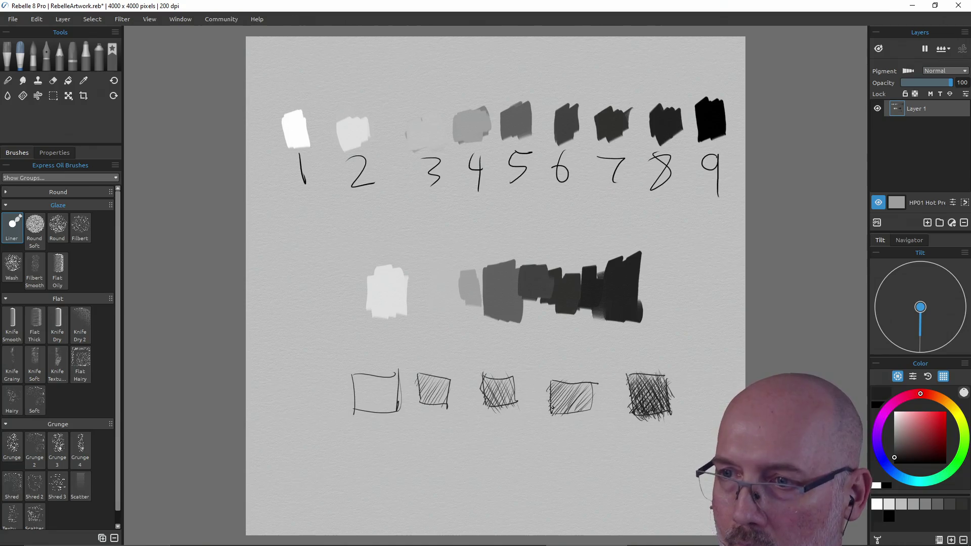
mouse_move(562, 404)
left_mouse_down()
mouse_move(579, 383)
mouse_move(594, 402)
mouse_move(596, 385)
left_mouse_up()
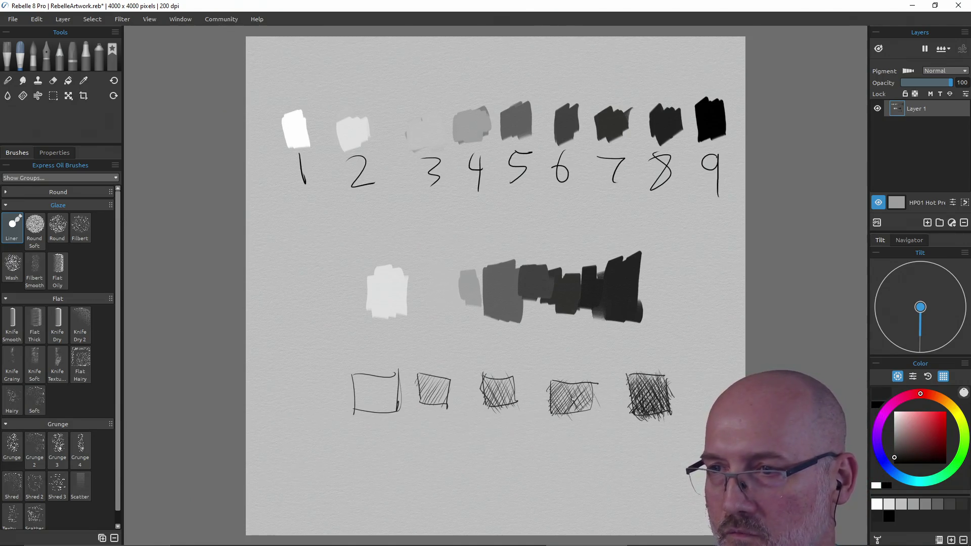
mouse_move(591, 406)
left_mouse_down()
mouse_move(594, 389)
mouse_move(584, 419)
left_mouse_up()
mouse_move(583, 385)
left_mouse_down()
mouse_move(566, 419)
mouse_move(564, 386)
mouse_move(561, 416)
left_mouse_up()
mouse_move(556, 414)
left_mouse_down()
mouse_move(558, 388)
mouse_move(563, 408)
left_mouse_up()
mouse_move(573, 390)
left_mouse_down()
mouse_move(570, 405)
mouse_move(582, 407)
left_mouse_up()
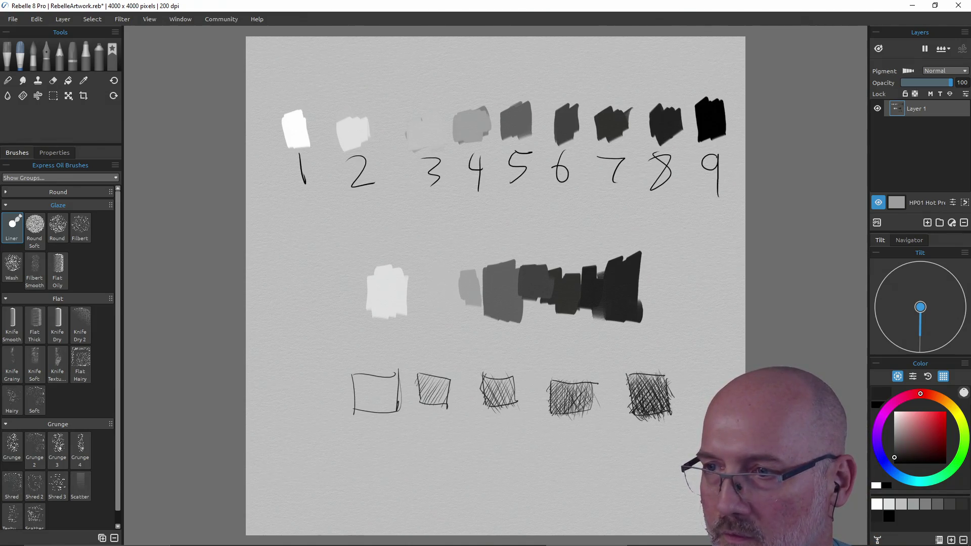
mouse_move(654, 404)
left_mouse_down()
mouse_move(651, 388)
mouse_move(635, 406)
mouse_move(658, 407)
left_mouse_up()
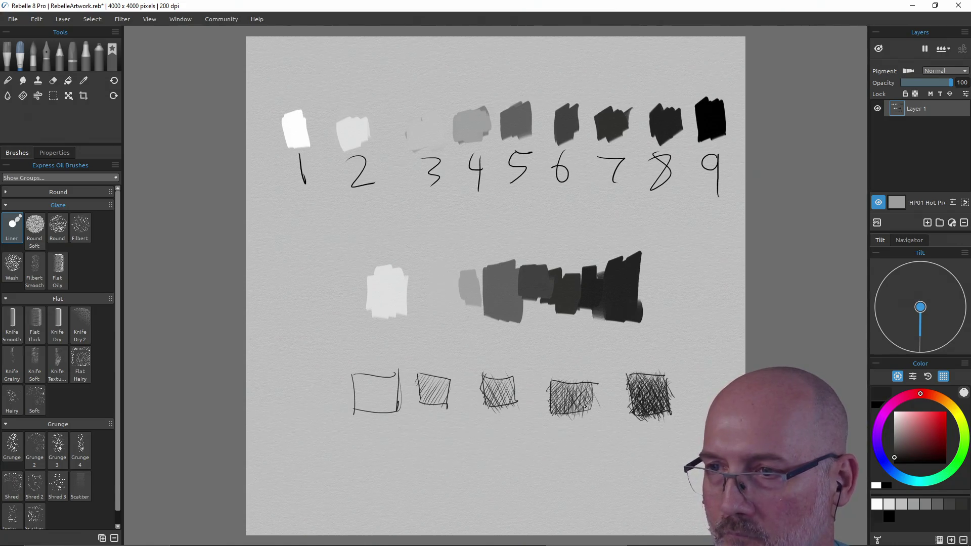
left_click_drag(594, 405, 578, 420)
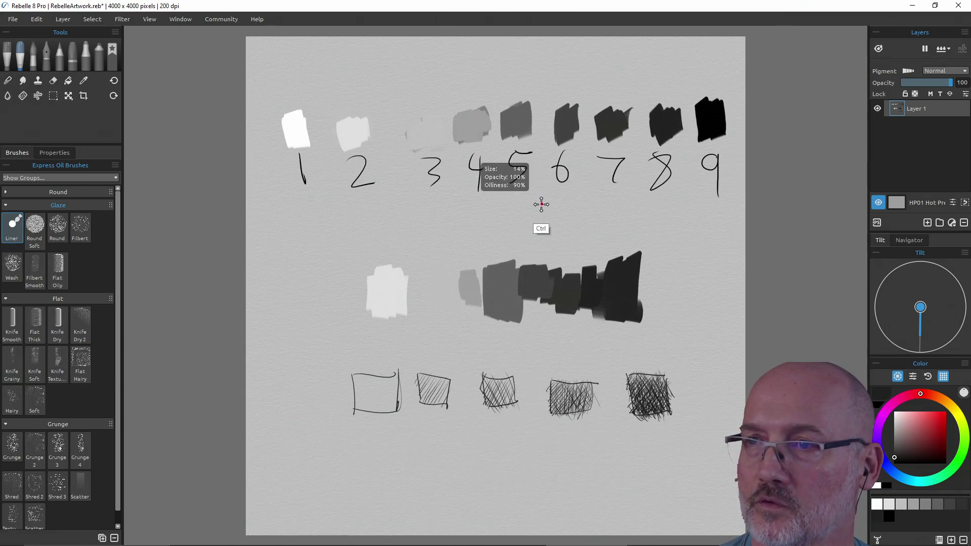
Outline a rectangle under numbers 6–8 and fill it with light grey using Knife Smooth.
mouse_move(542, 196)
left_mouse_down()
mouse_move(544, 251)
mouse_move(607, 198)
mouse_move(653, 194)
left_mouse_up()
left_click_drag(547, 248, 655, 237)
left_click_drag(645, 238, 653, 195)
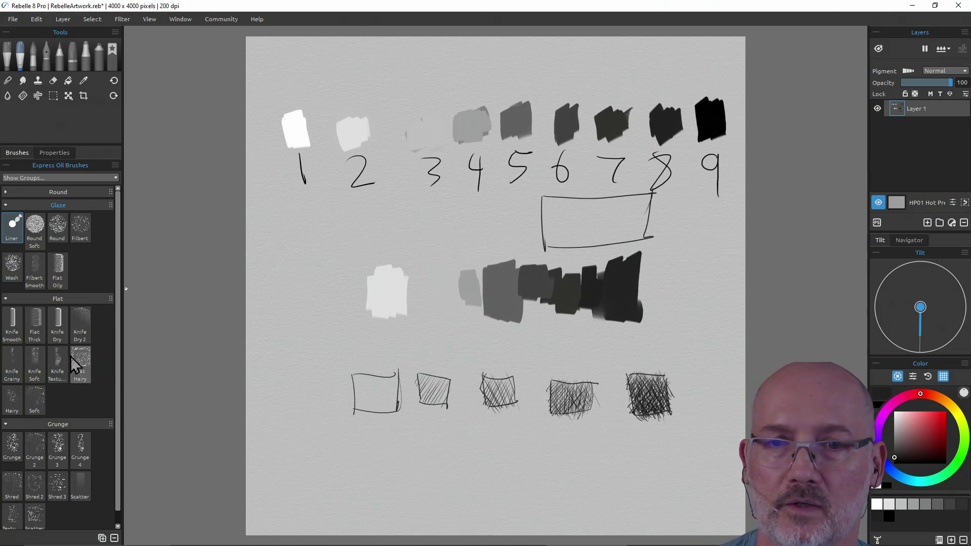
left_click(12, 324)
key("alt")
left_click(395, 296, "alt")
left_click_drag(385, 316, 406, 281)
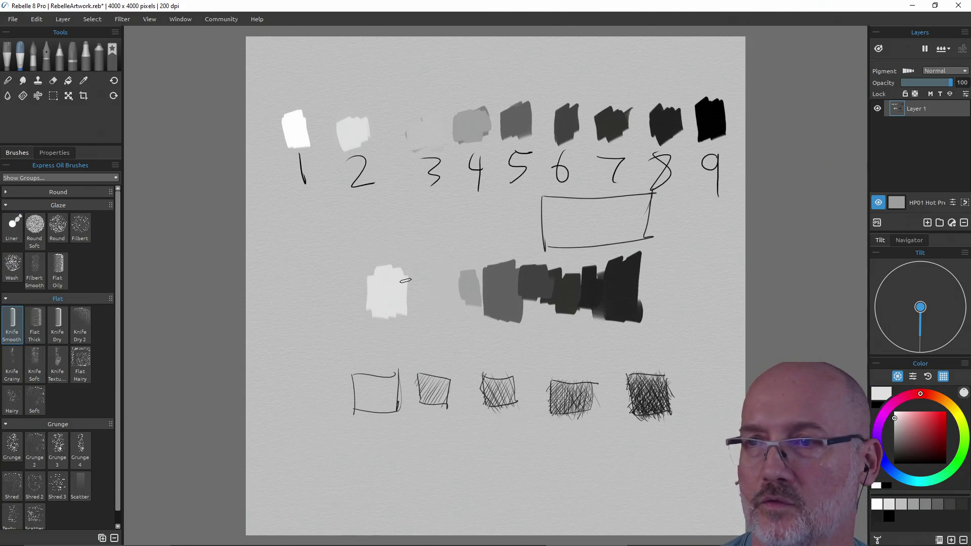
mouse_move(552, 202)
left_mouse_down()
mouse_move(574, 233)
mouse_move(592, 217)
mouse_move(637, 217)
mouse_move(643, 200)
mouse_move(603, 204)
mouse_move(607, 238)
left_mouse_up()
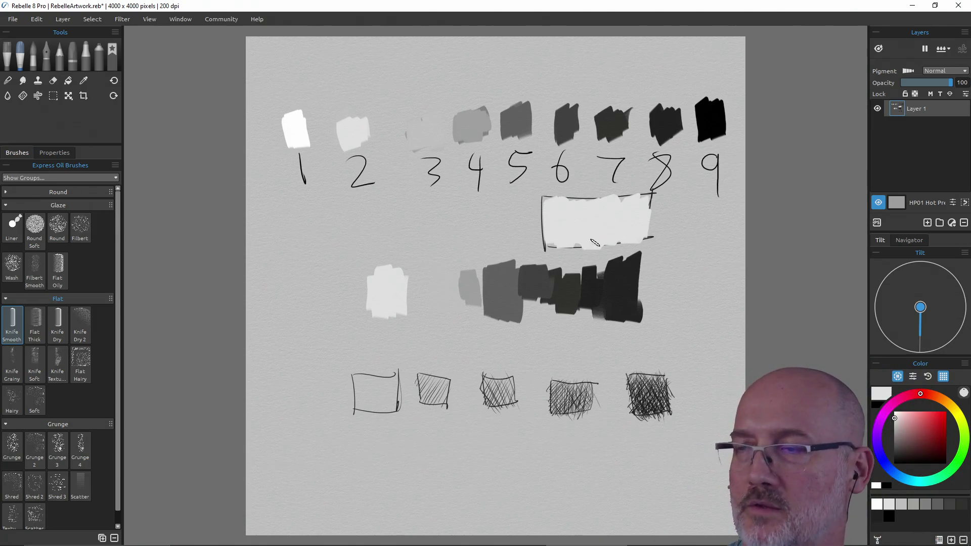
Paint a near-black patch from patch 8 inside the light rectangle.
left_click(665, 129, "alt")
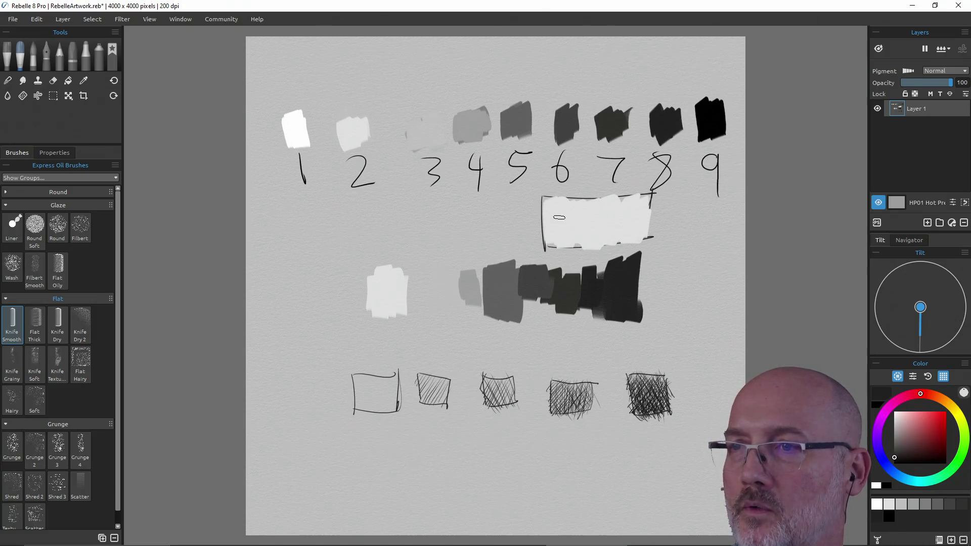
mouse_move(559, 217)
left_mouse_down()
mouse_move(564, 230)
mouse_move(576, 218)
mouse_move(574, 233)
left_mouse_up()
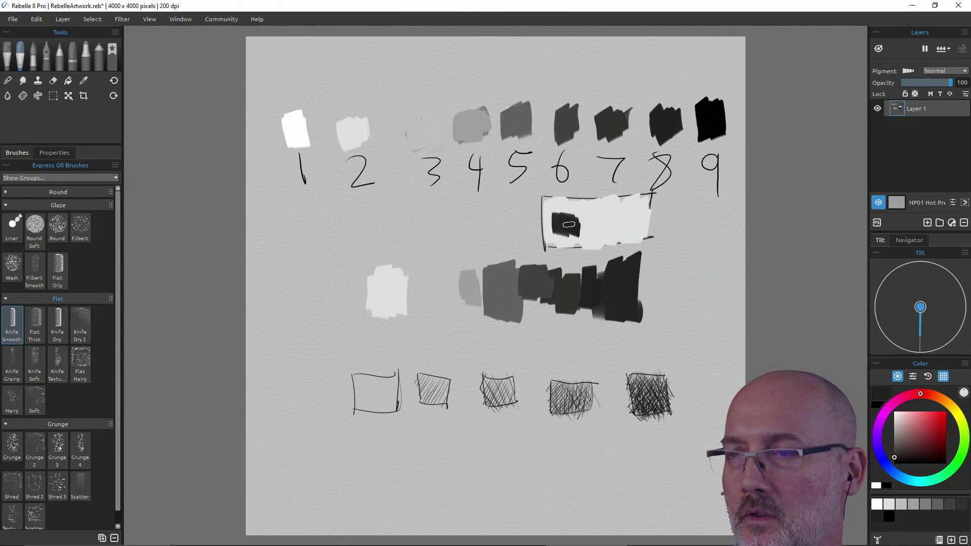
left_click(665, 129, "alt")
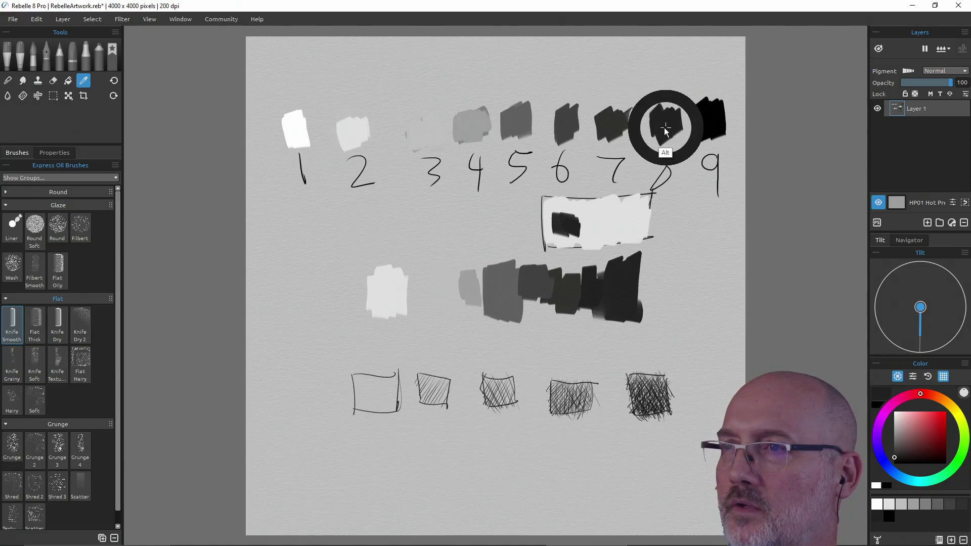
Repaint the rectangle white from patch 1 and enlarge its black patch from swatch 9.
left_click(353, 134, "alt")
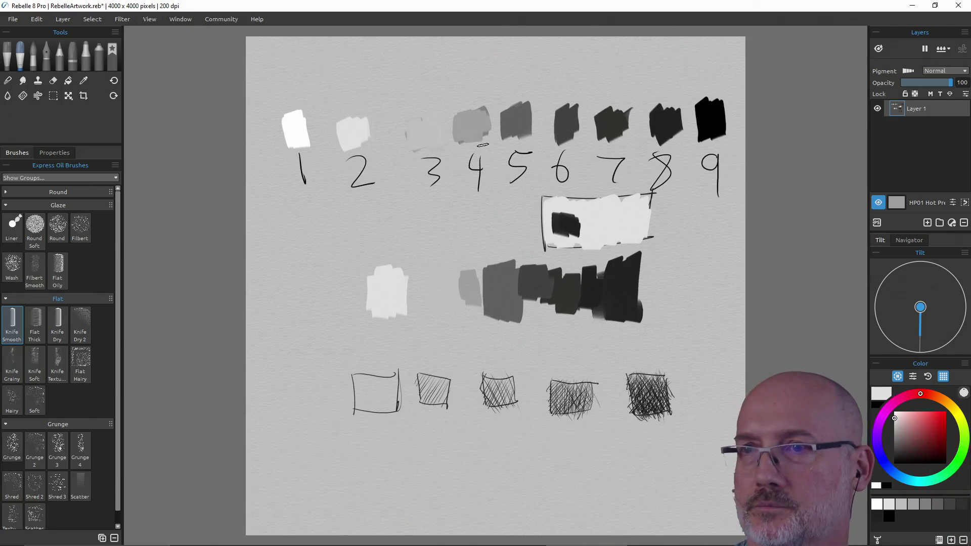
left_click(298, 129, "alt")
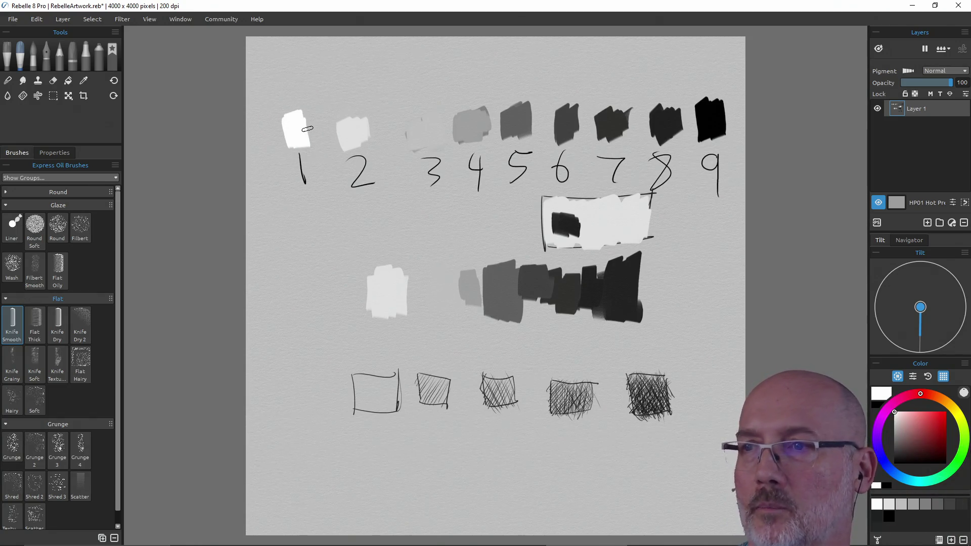
mouse_move(637, 209)
left_mouse_down()
mouse_move(589, 228)
mouse_move(581, 205)
mouse_move(549, 205)
mouse_move(540, 235)
mouse_move(565, 247)
mouse_move(592, 242)
mouse_move(599, 208)
mouse_move(635, 203)
mouse_move(609, 241)
mouse_move(642, 248)
left_mouse_up()
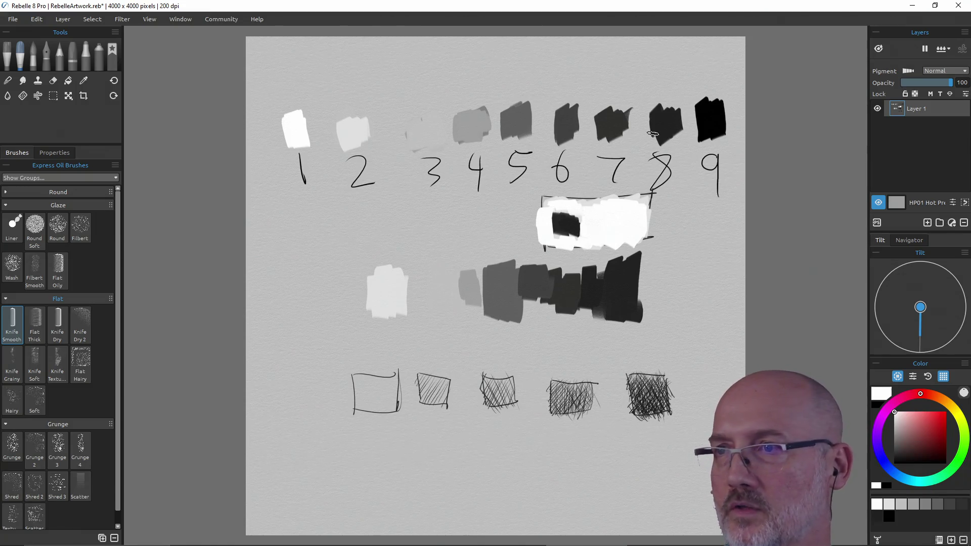
left_click(711, 119, "alt")
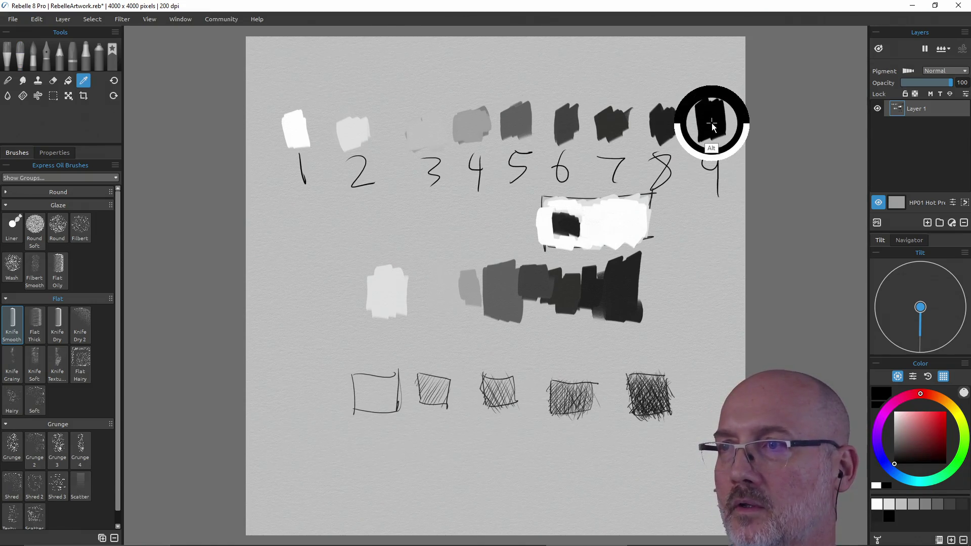
left_click_drag(570, 229, 556, 232)
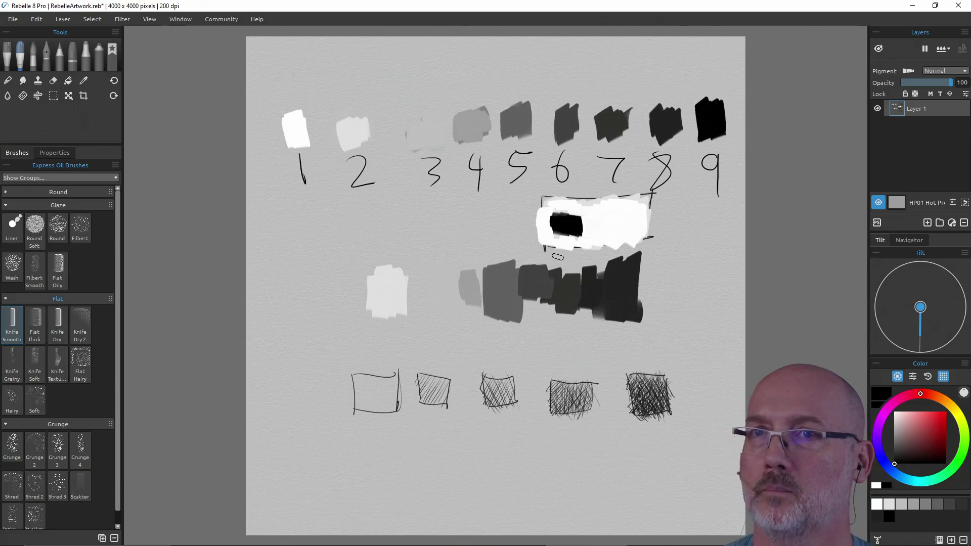
Reopen grand_canyon_1.reb from recent files, dismissing the save-changes prompt.
left_click(21, 22)
mouse_move(53, 58)
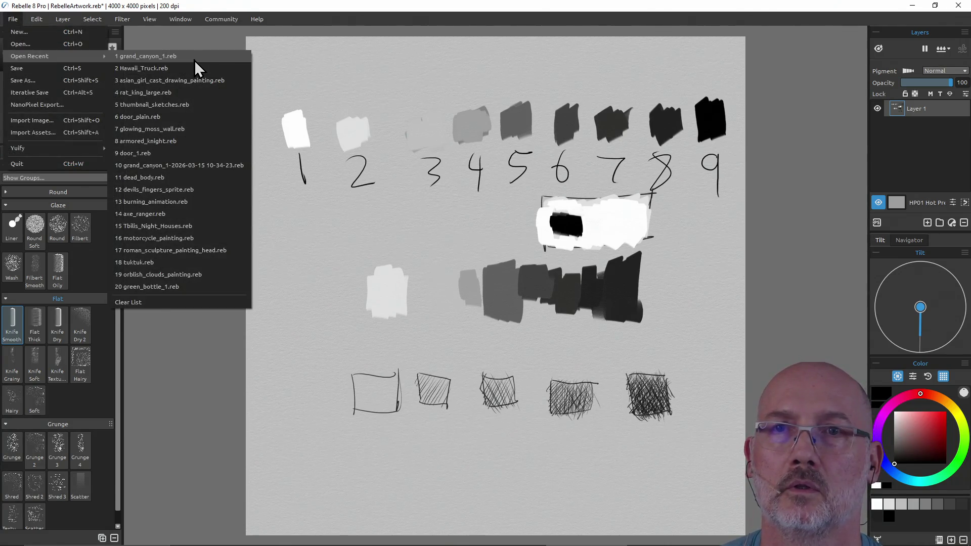
left_click(195, 59)
left_click(512, 301)
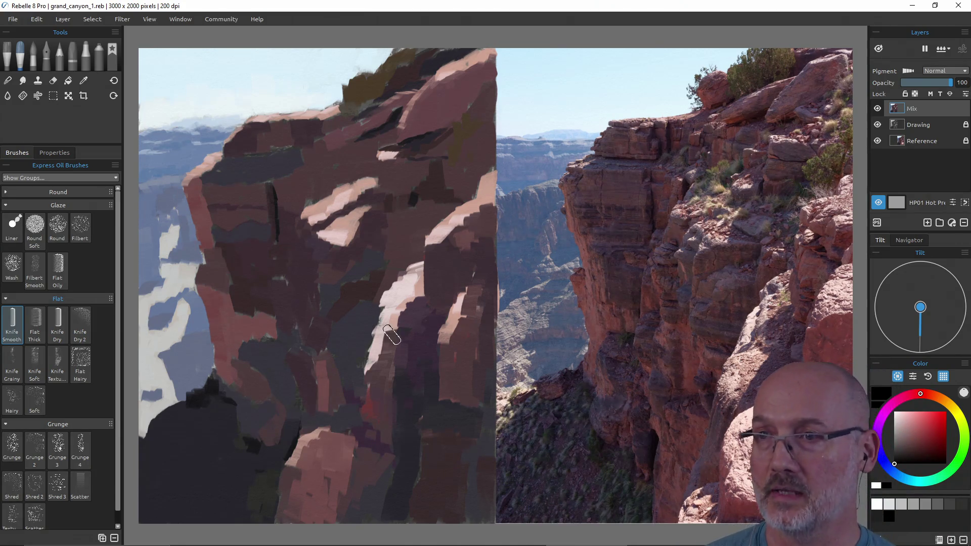
key("shift")
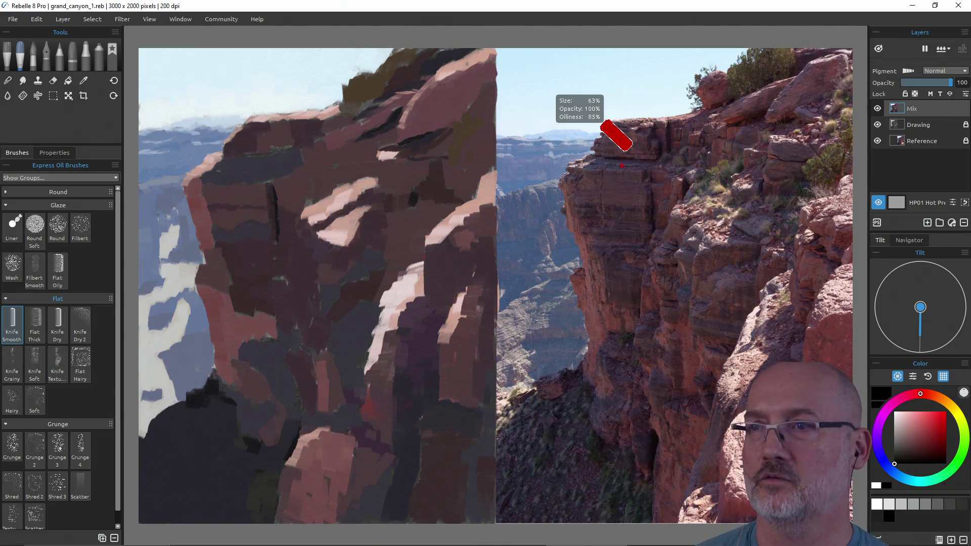
left_click(557, 60)
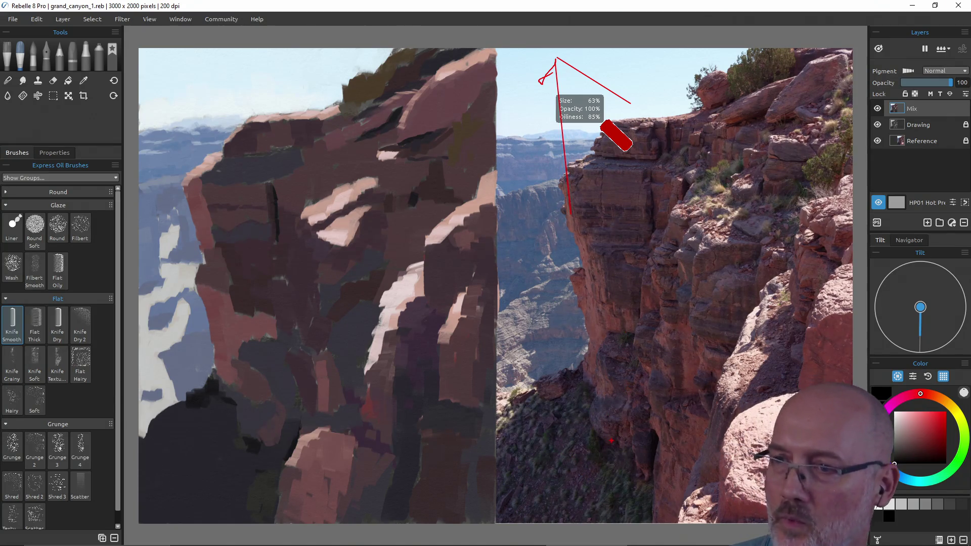
key("Escape")
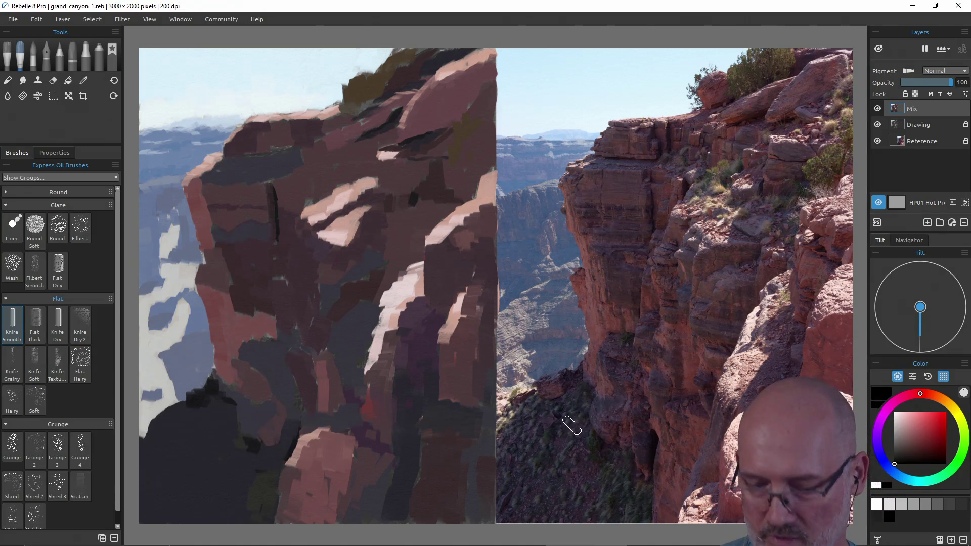
key("i")
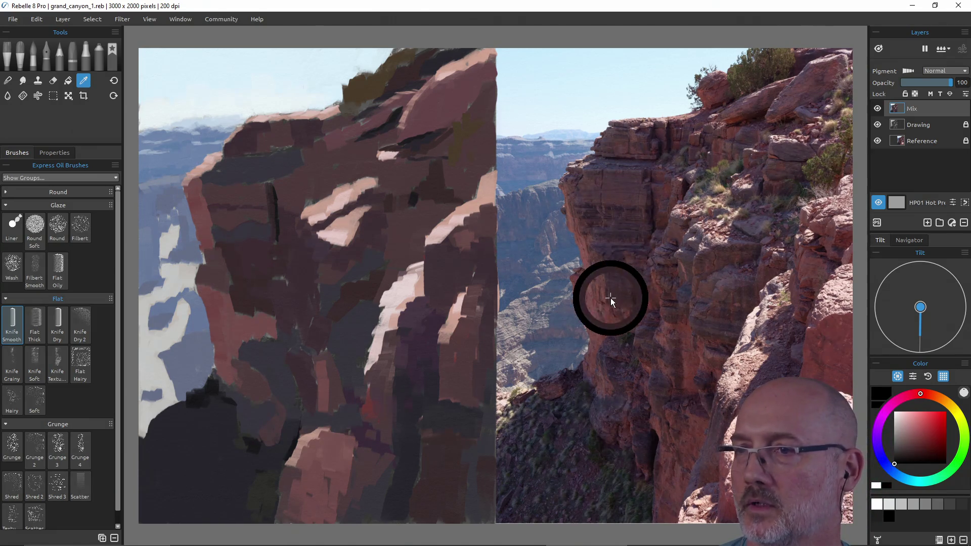
key("b")
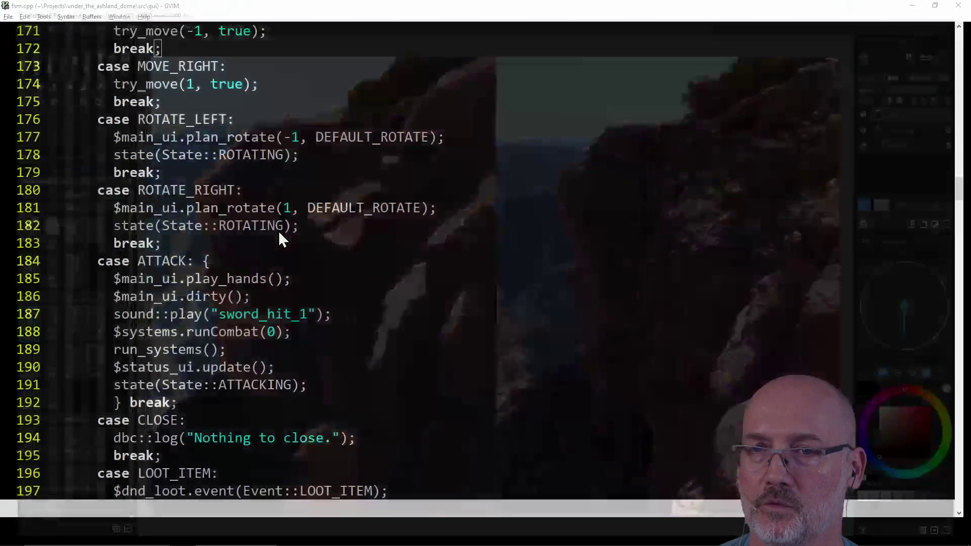
In a new Firefox tab, search Google for 'bargue plates'.
key("alt+Tab")
key("alt+Tab")
key("alt+Tab")
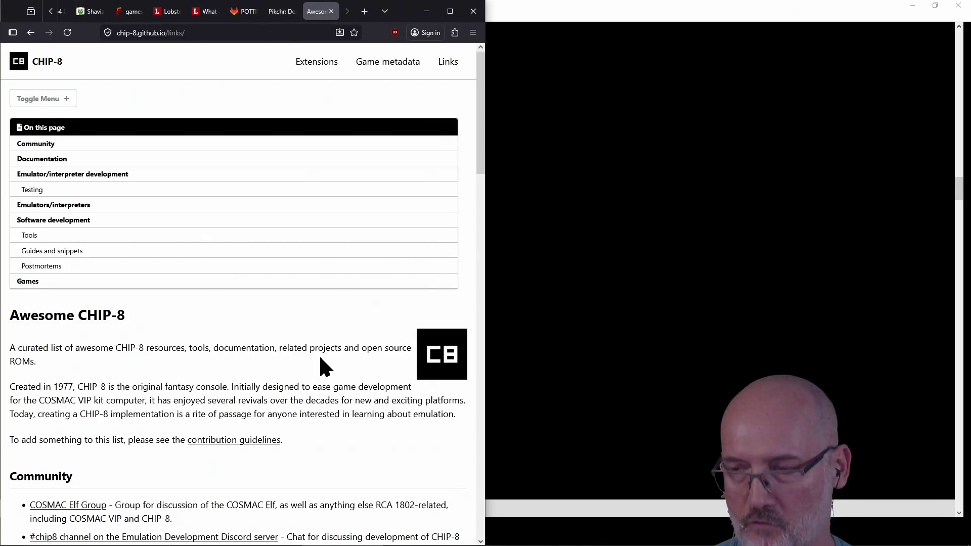
key("ctrl+t")
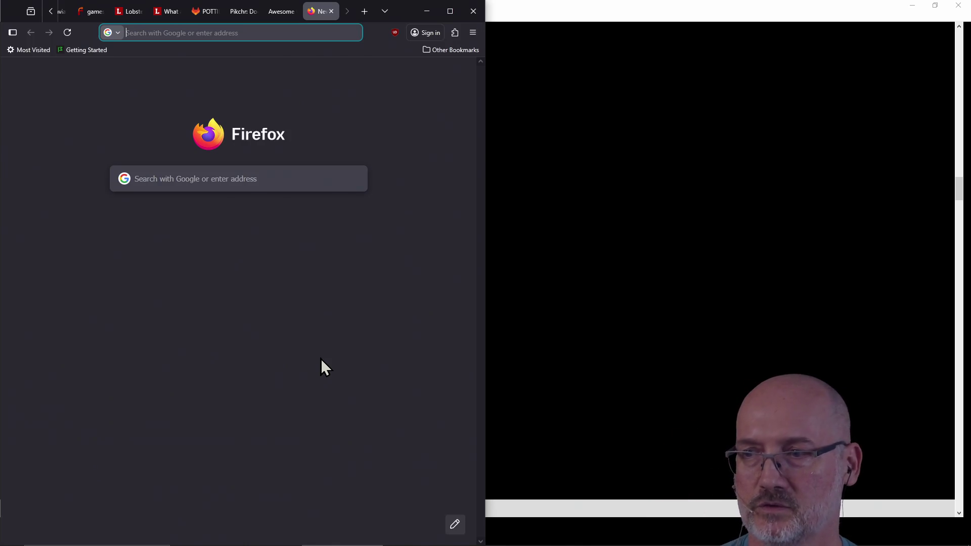
type("bargue pa")
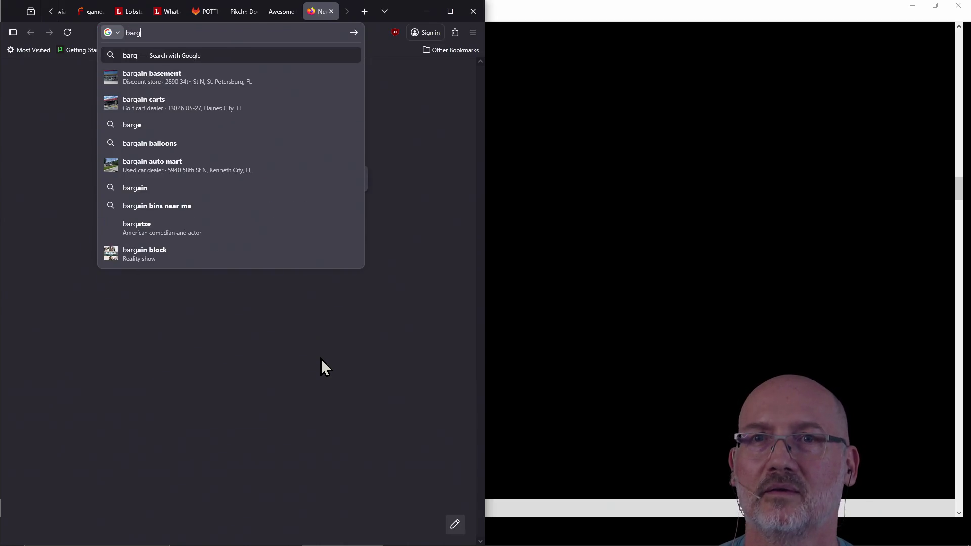
key("BackSpace")
type("lates")
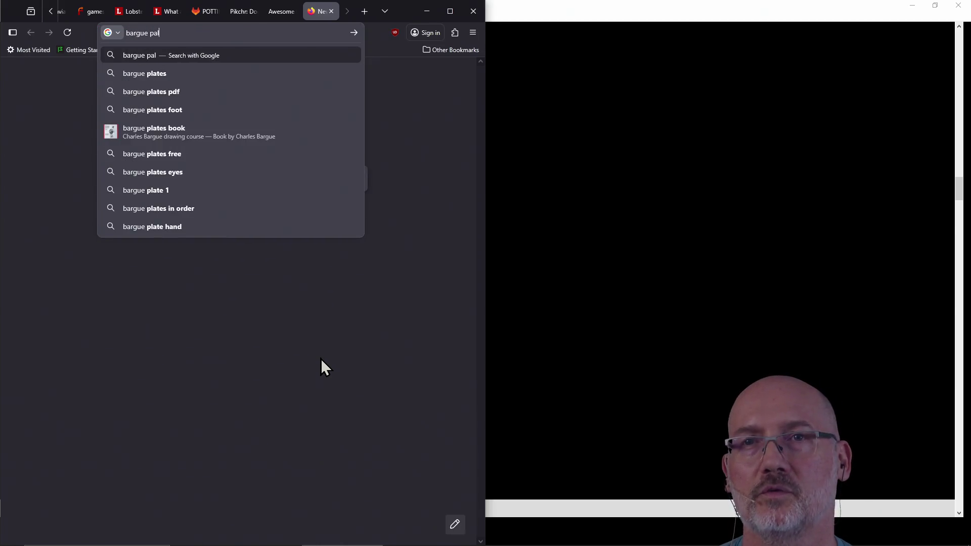
key("Return")
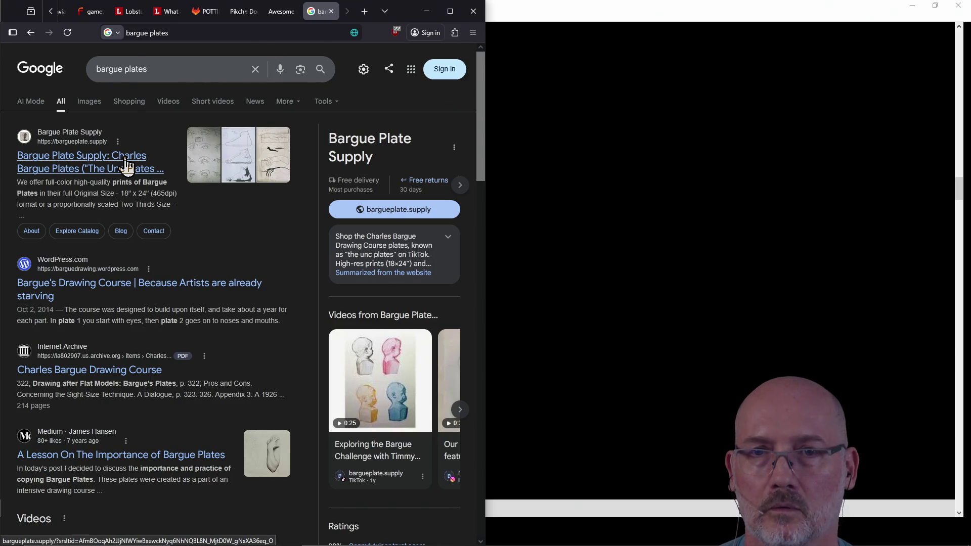
Open the Bargue Plate Supply result, browse its home page and close the sign-up popup.
left_click(271, 151)
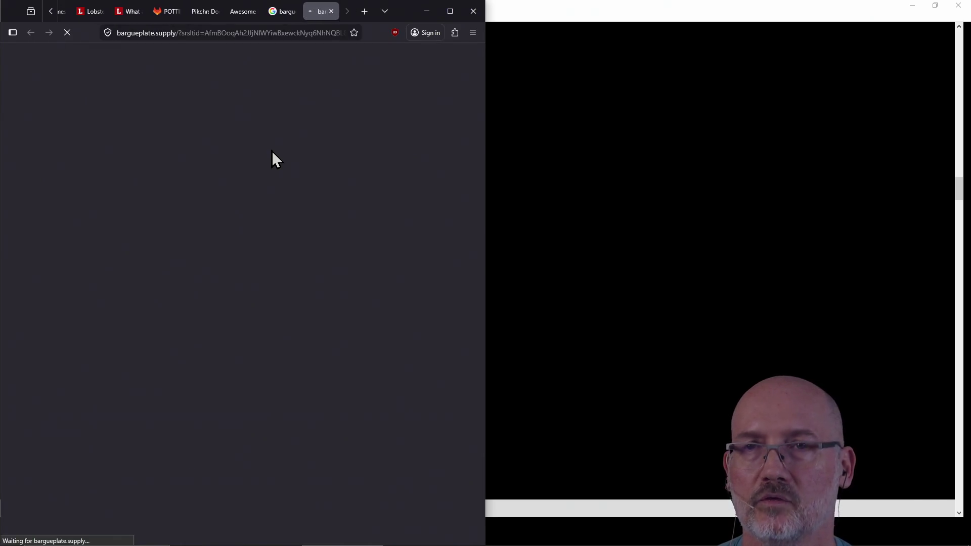
scroll(243, 233, "down", 3)
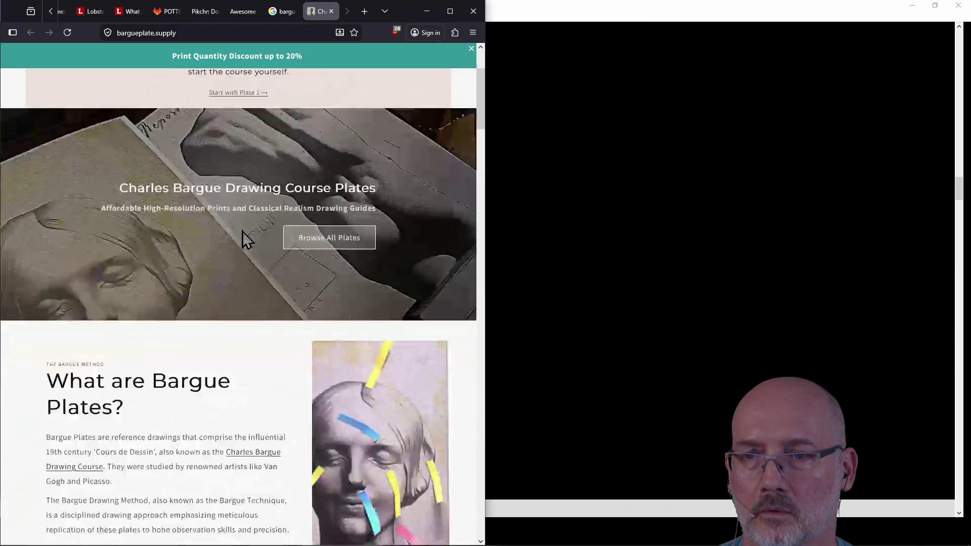
scroll(242, 232, "down", 4)
scroll(242, 232, "down", 4)
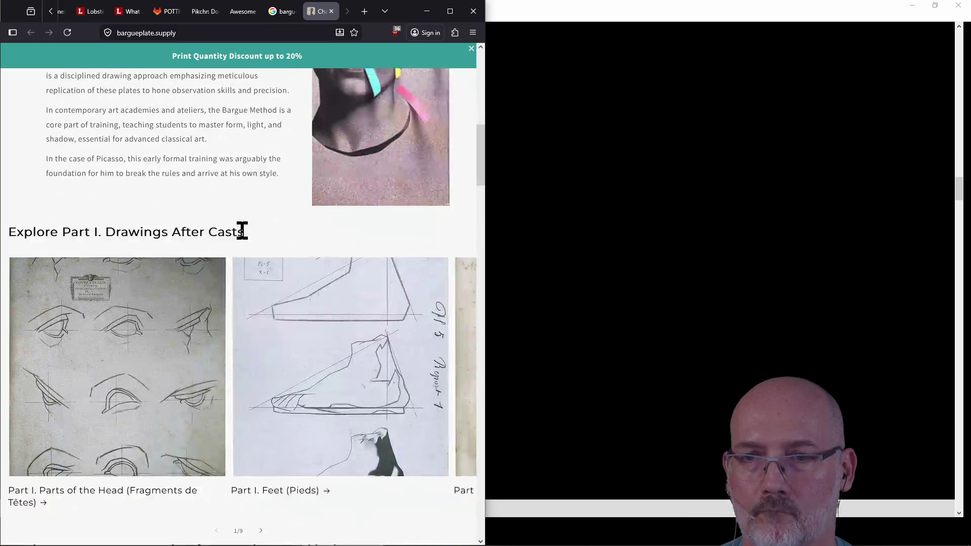
scroll(242, 231, "down", 20)
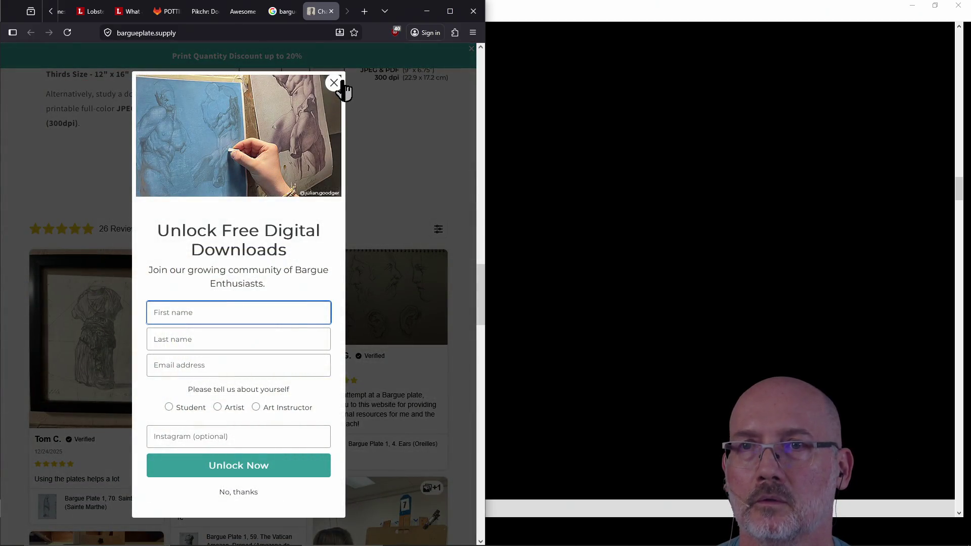
left_click(335, 83)
scroll(308, 182, "down", 12)
scroll(308, 182, "up", 5)
scroll(309, 181, "up", 20)
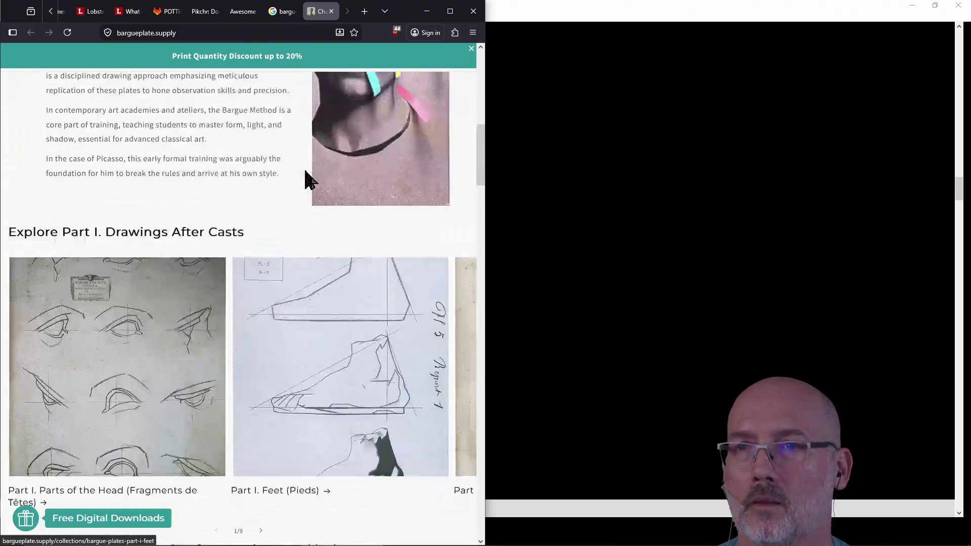
scroll(308, 177, "down", 3)
scroll(273, 211, "up", 6)
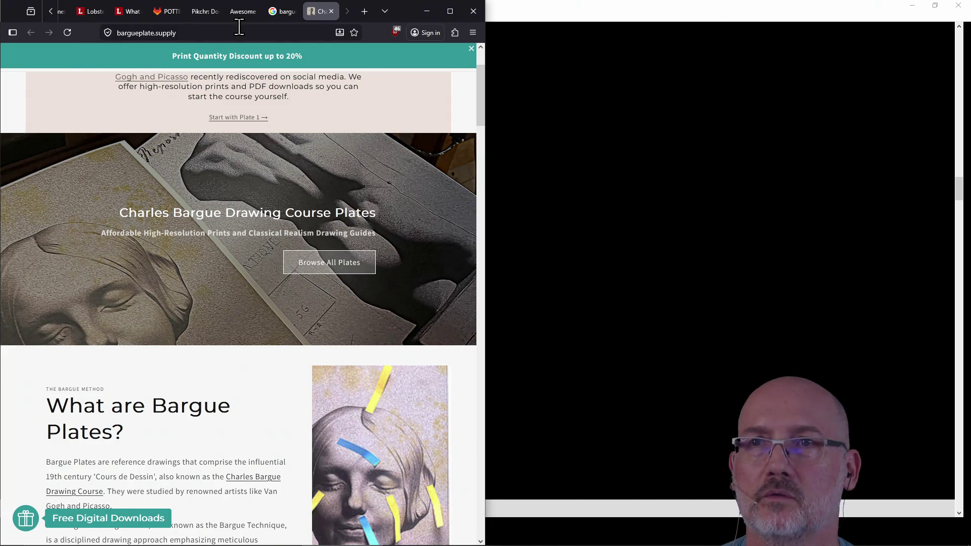
Close the Bargue Plate Supply tab and briefly view then close the Medium Bargue Plates article.
left_click(332, 11)
scroll(233, 274, "down", 2)
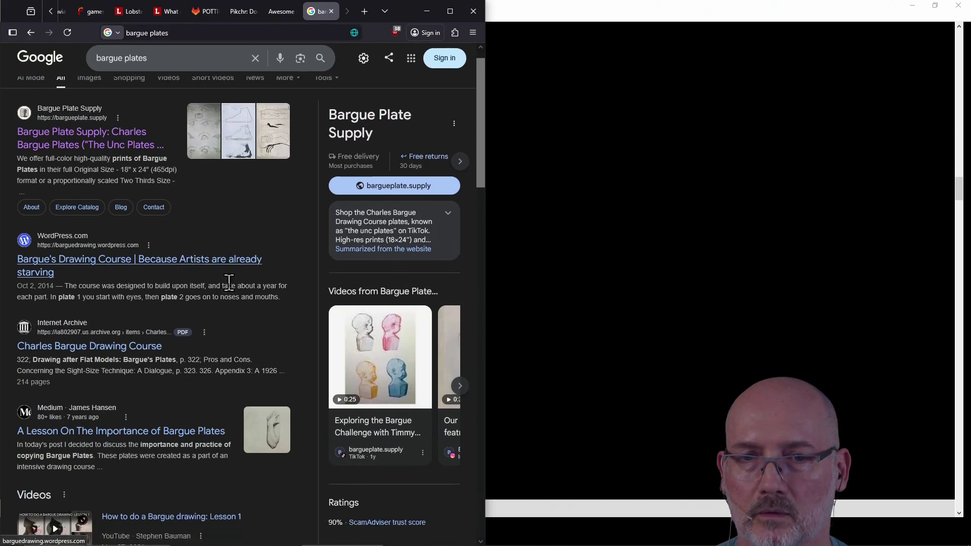
left_click(260, 405)
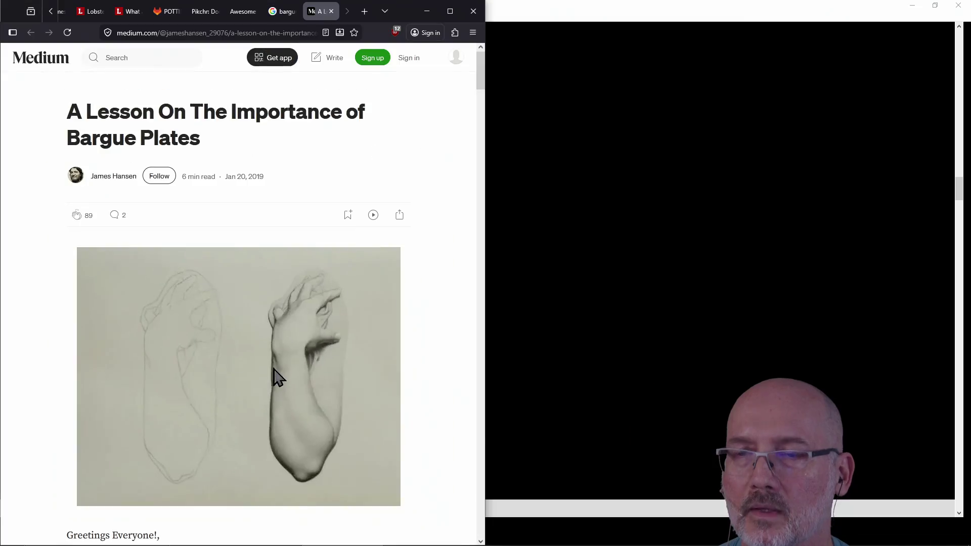
mouse_move(282, 16)
left_click(331, 11)
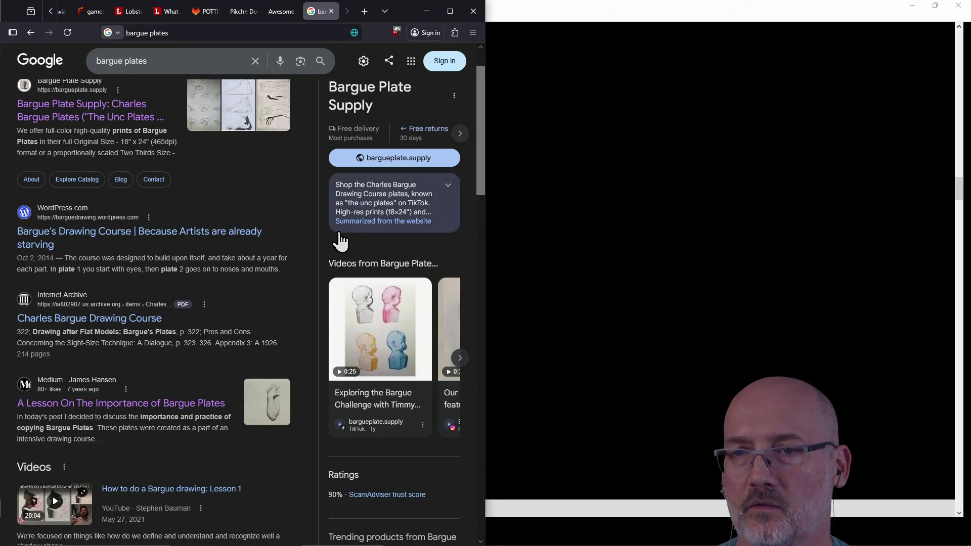
Open the Drawing-Practice-Basic plate page, close the Google tab and enlarge the bust plate.
scroll(233, 281, "down", 3)
scroll(233, 280, "down", 9)
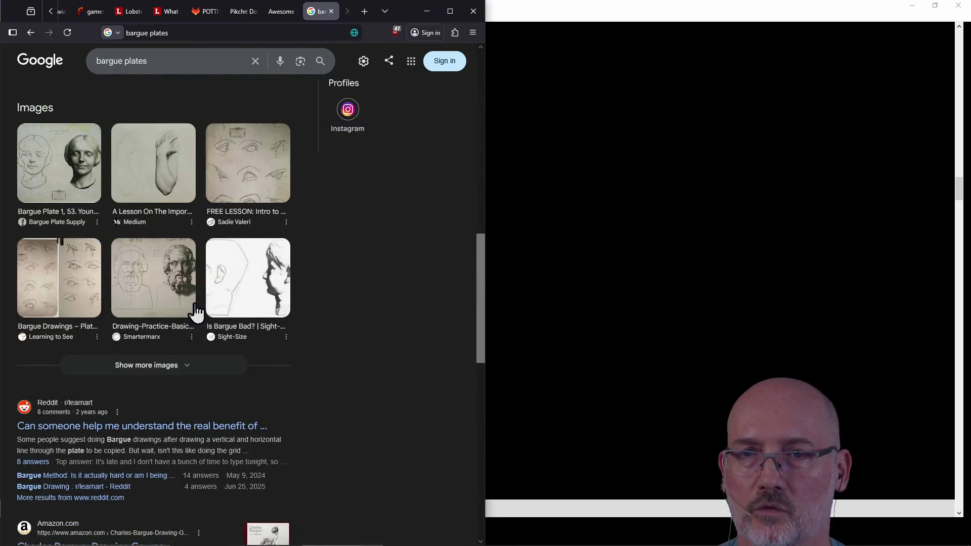
left_click(168, 281)
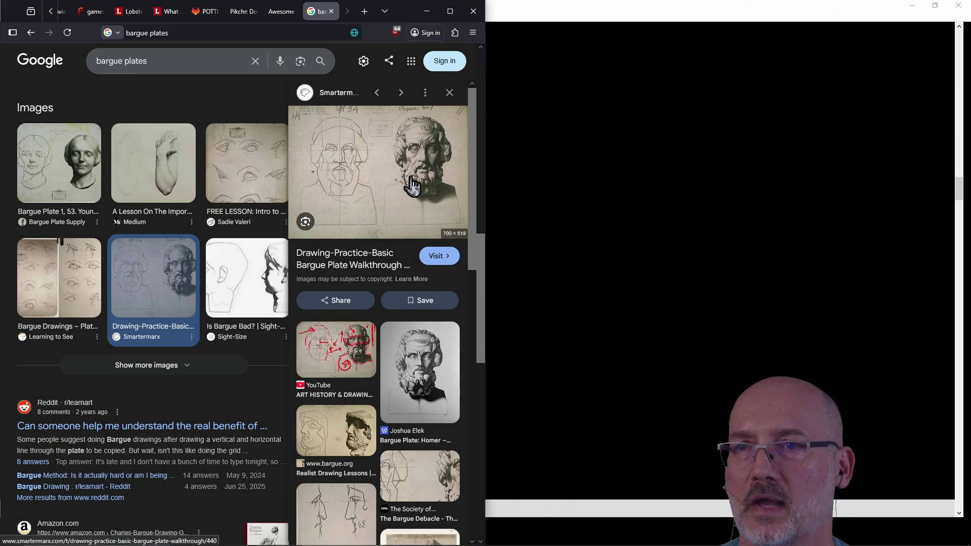
left_click(418, 189)
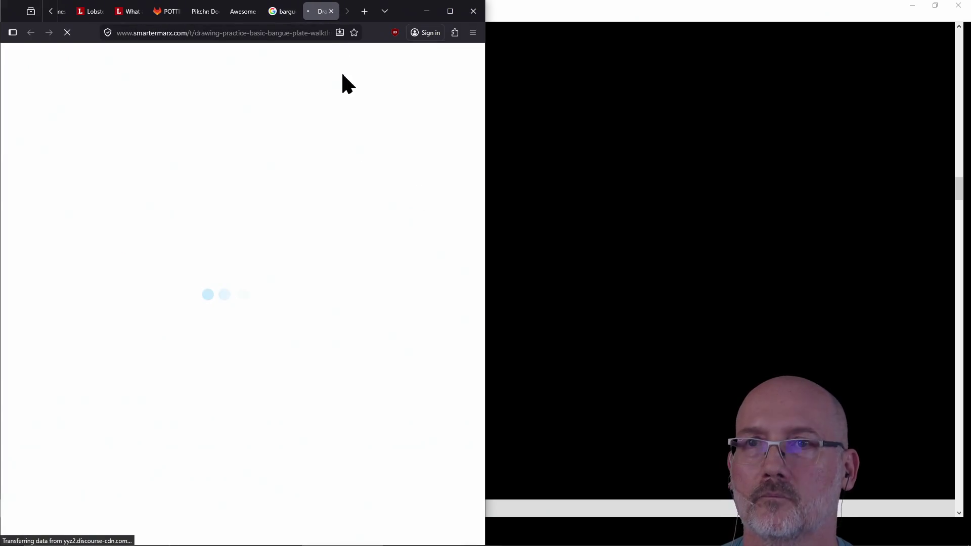
left_click(278, 15)
left_click(293, 11)
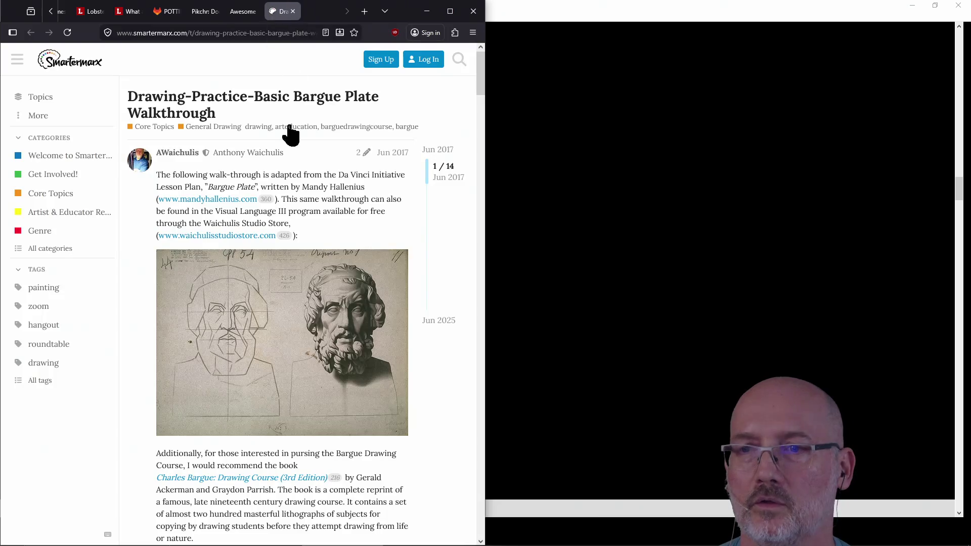
left_click(288, 341)
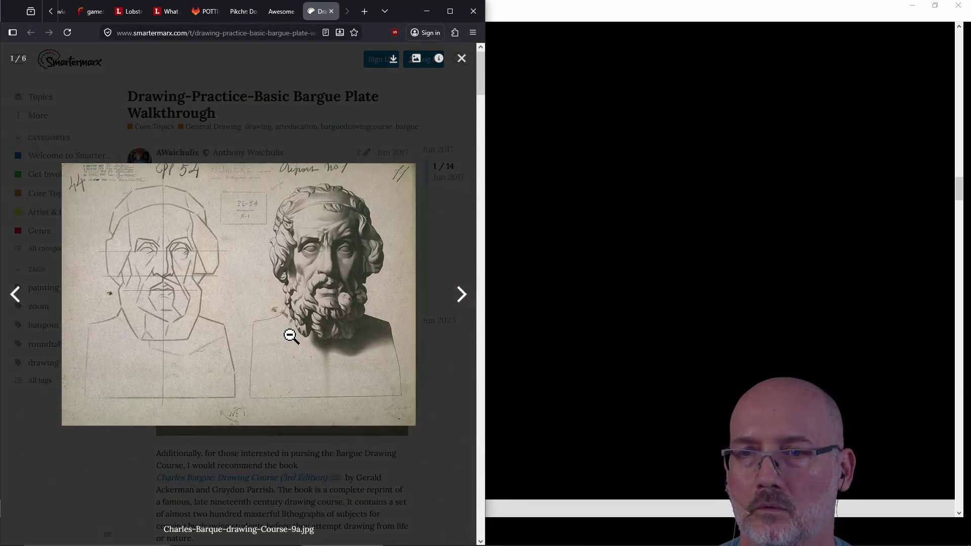
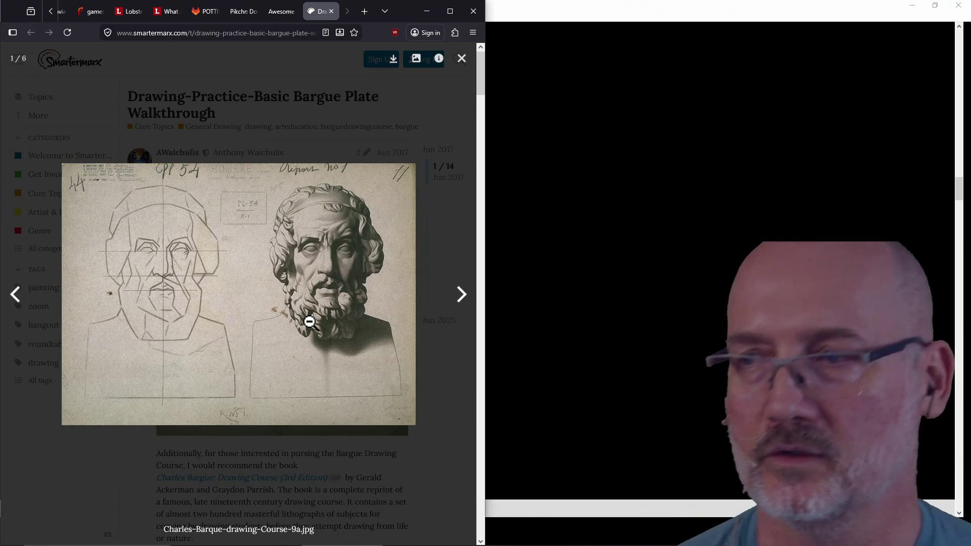
Enlarge the Bargue plate in the lightbox to review it, then close the lightbox and the walkthrough page.
left_click(349, 298)
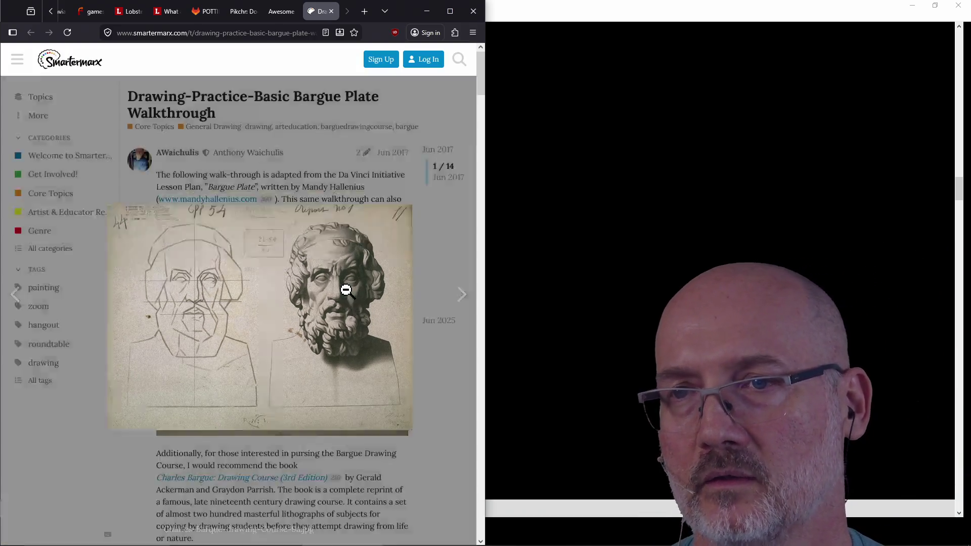
left_click(344, 343)
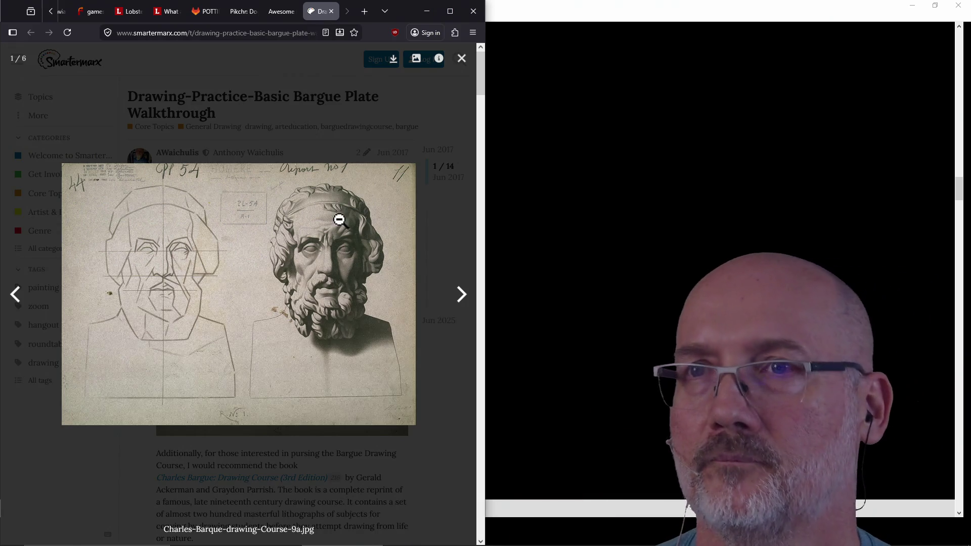
left_click(459, 60)
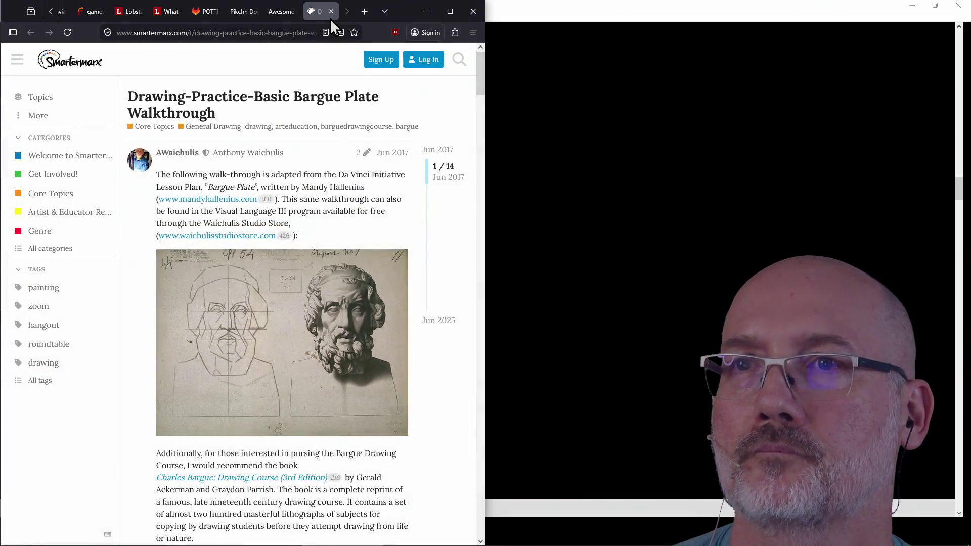
left_click(331, 14)
Bring GVIM's fsm.cpp to the front at the rotate, attack and loot cases.
left_click(592, 212)
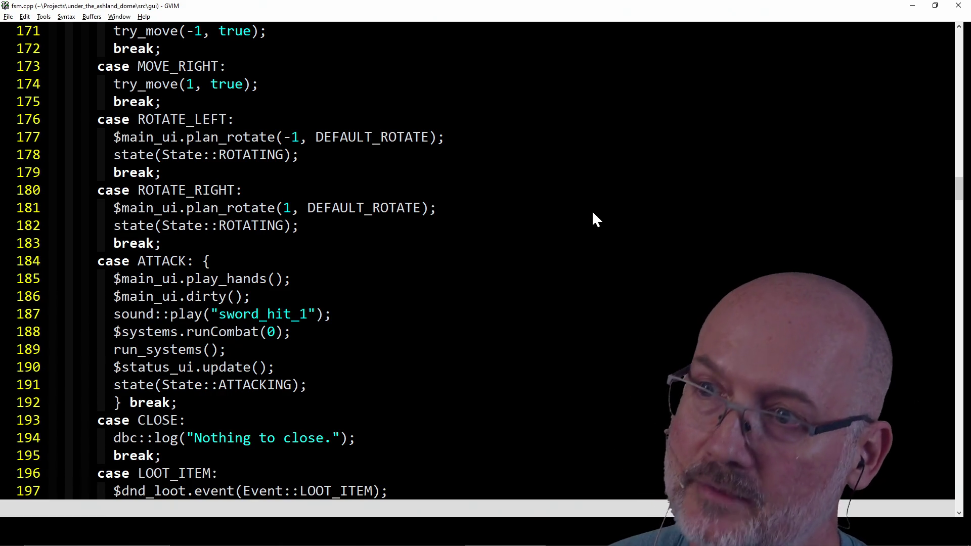
Switch to the Rebelle 8 Pro window with the New Artwork save prompt.
key("alt+Tab")
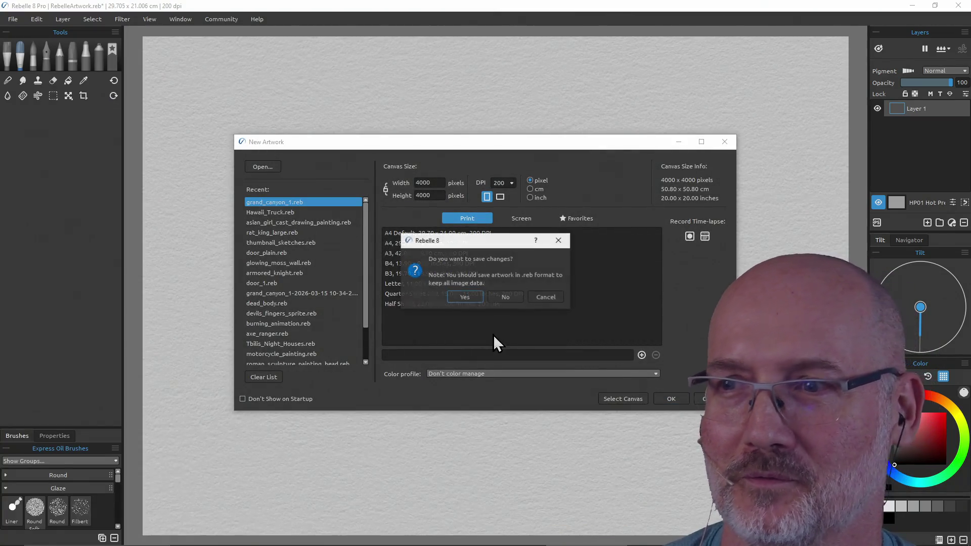
Decline saving the current artwork and open grand_canyon_1.reb.
left_click(516, 300)
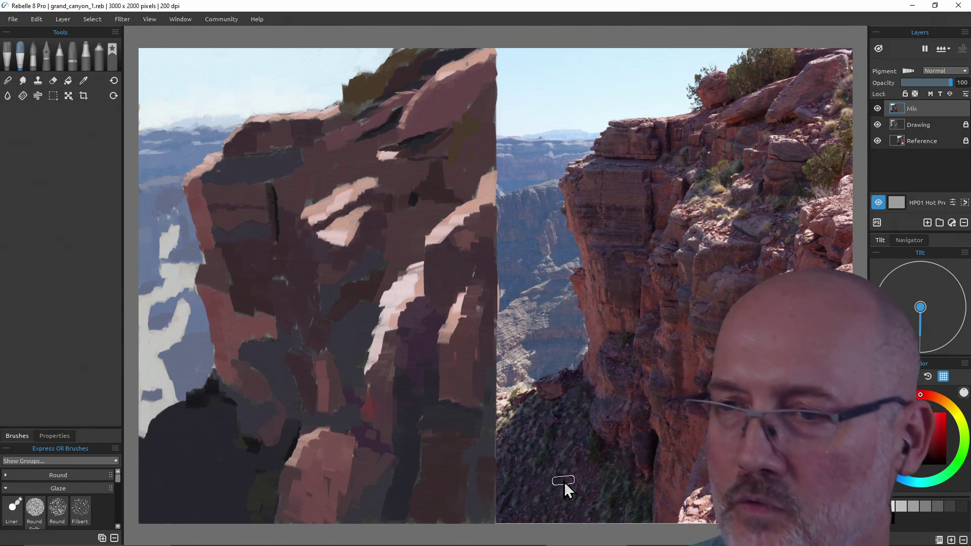
Sample dark shadow-rock colours from the cliff in the reference photo with the Color Picker.
key("i")
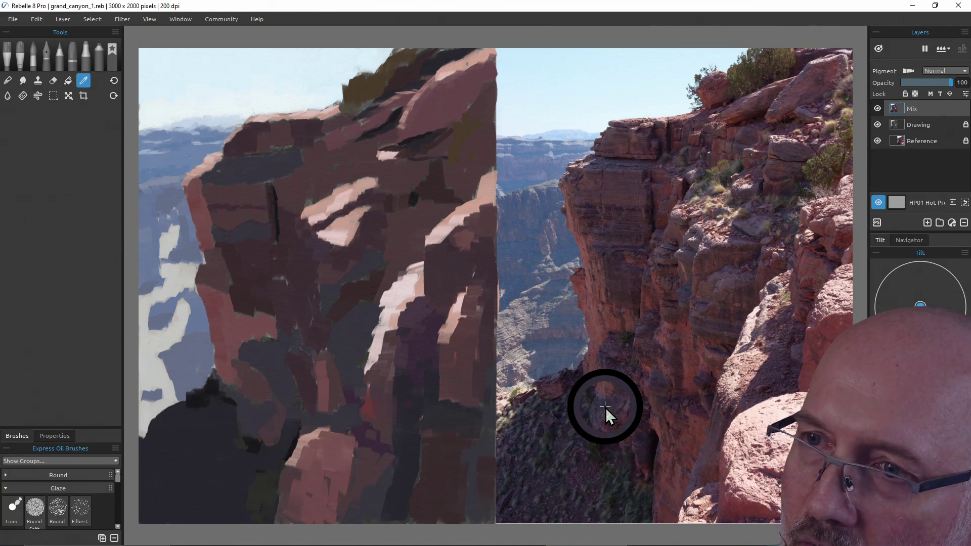
left_click(571, 486)
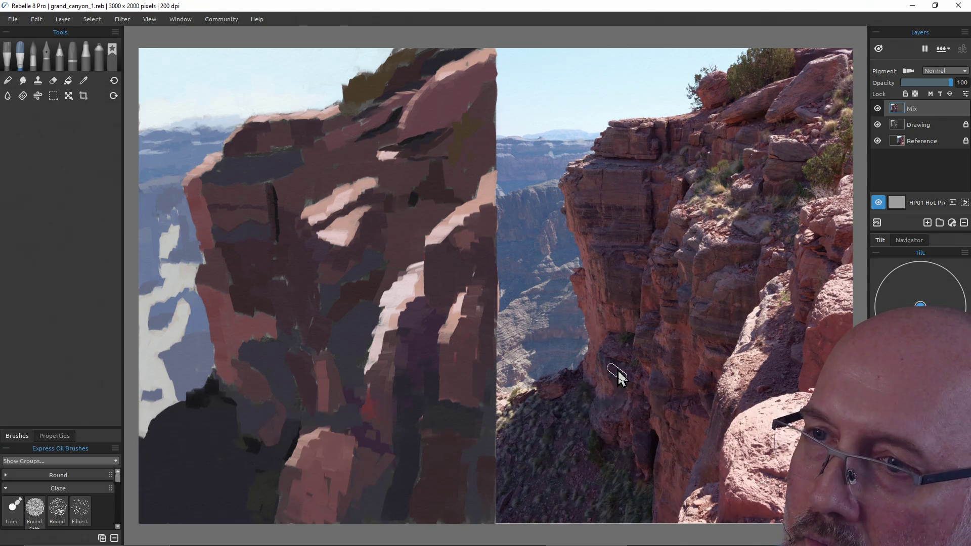
key("i")
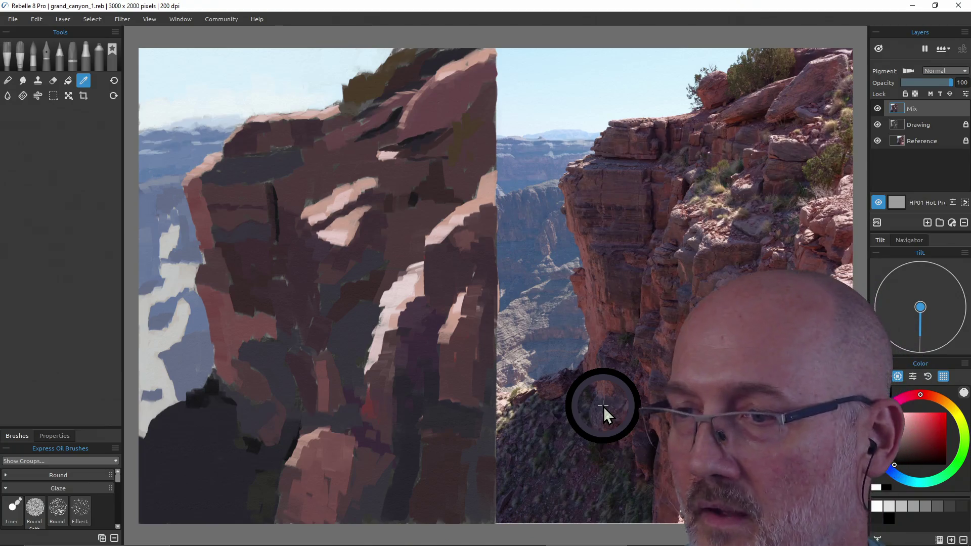
left_click(603, 406)
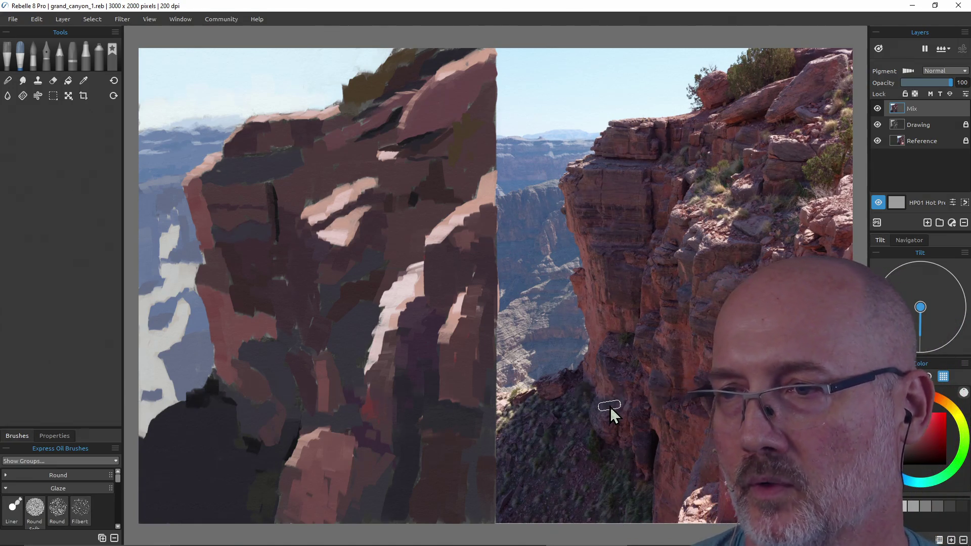
left_click(610, 407, "alt")
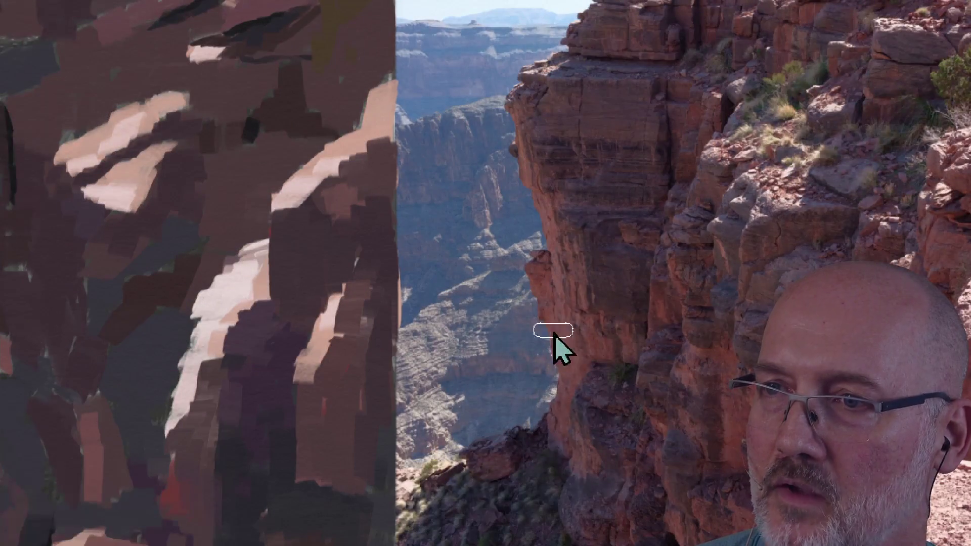
Paint a cliff block, resample the rock colour from the photo, and enlarge the brush to 63%.
left_click_drag(384, 454, 407, 458)
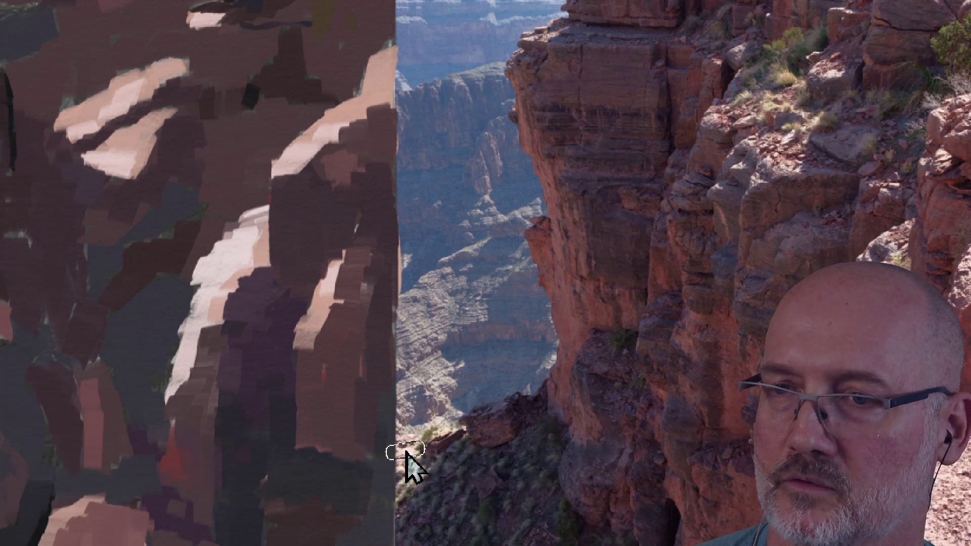
scroll(386, 466, "down", 1)
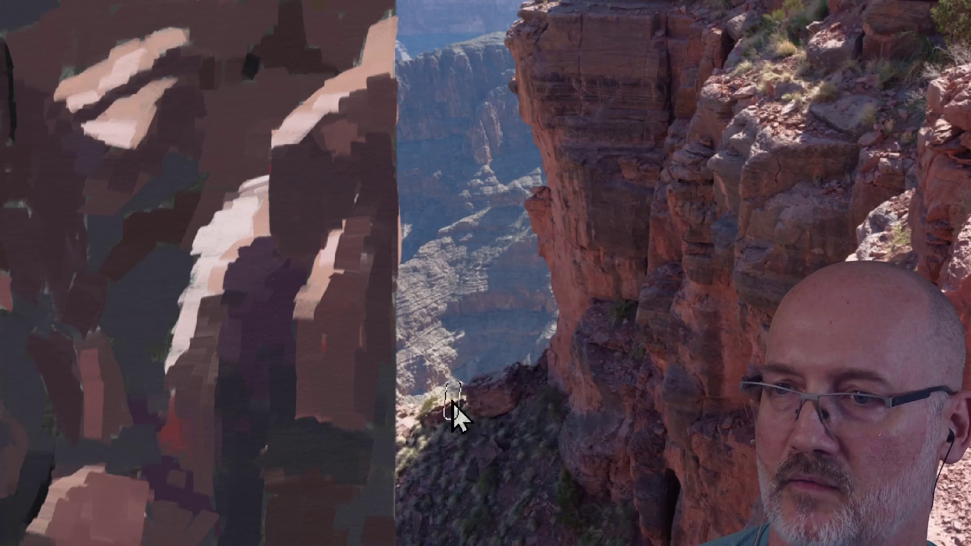
scroll(579, 97, "up", 1)
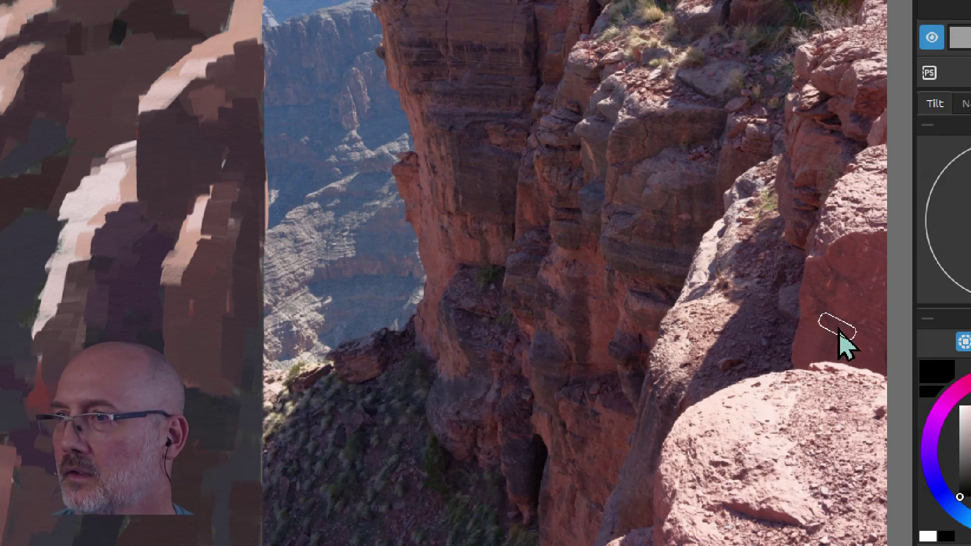
left_click(844, 306, "alt")
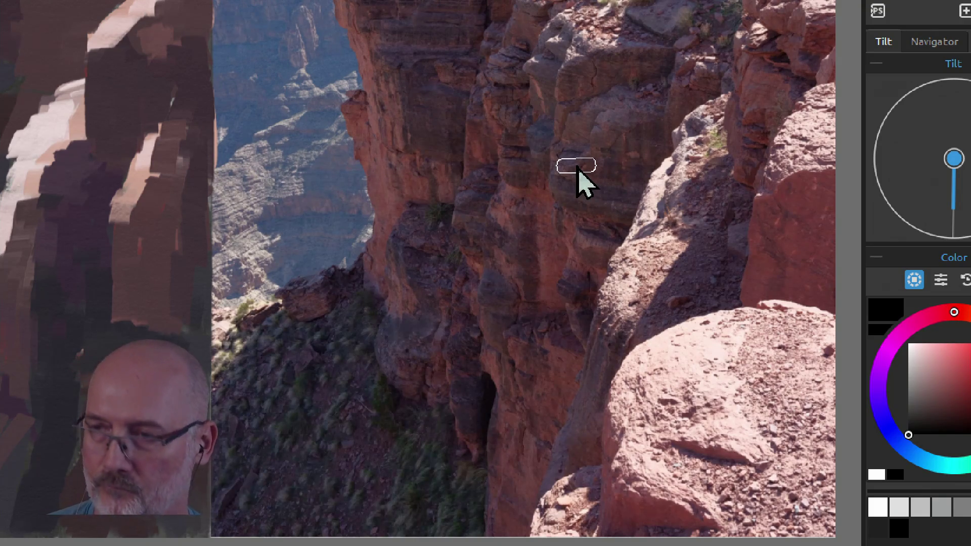
key("bracketright")
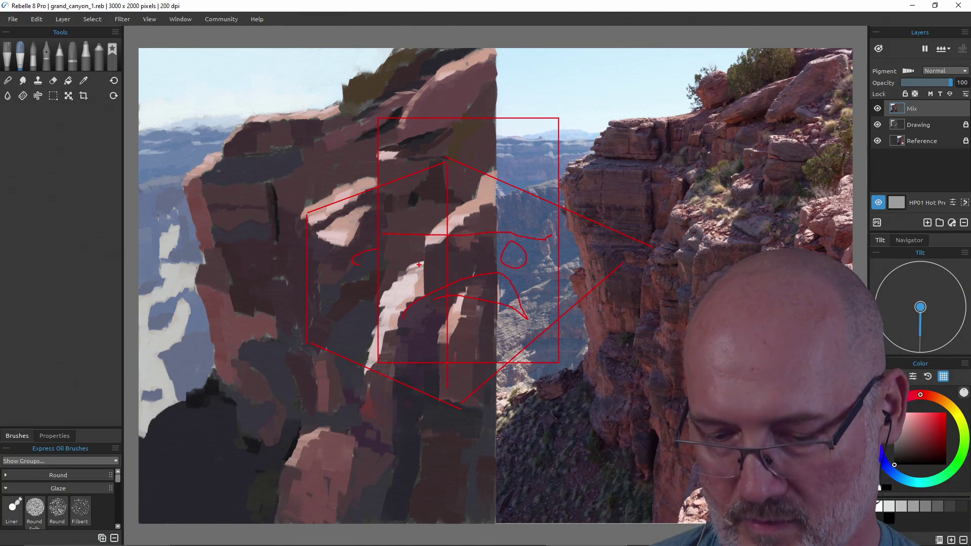
Draw a blue annotation curve over the canvas, then clear all annotation lines.
mouse_move(410, 297)
left_mouse_down()
mouse_move(545, 300)
mouse_move(445, 280)
left_mouse_up()
key("Escape")
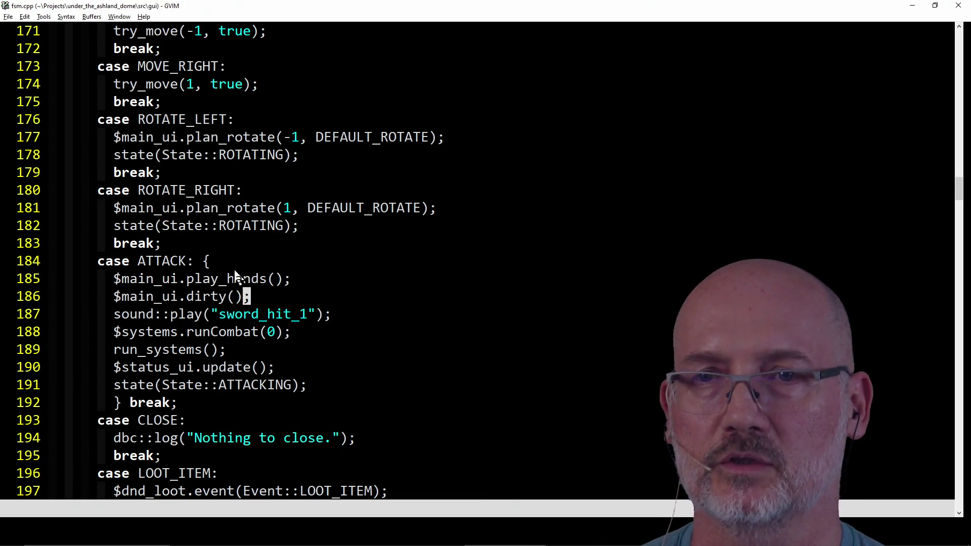
Click the closing brace of the ATTACK case block to check which brace ends it.
left_click(211, 267)
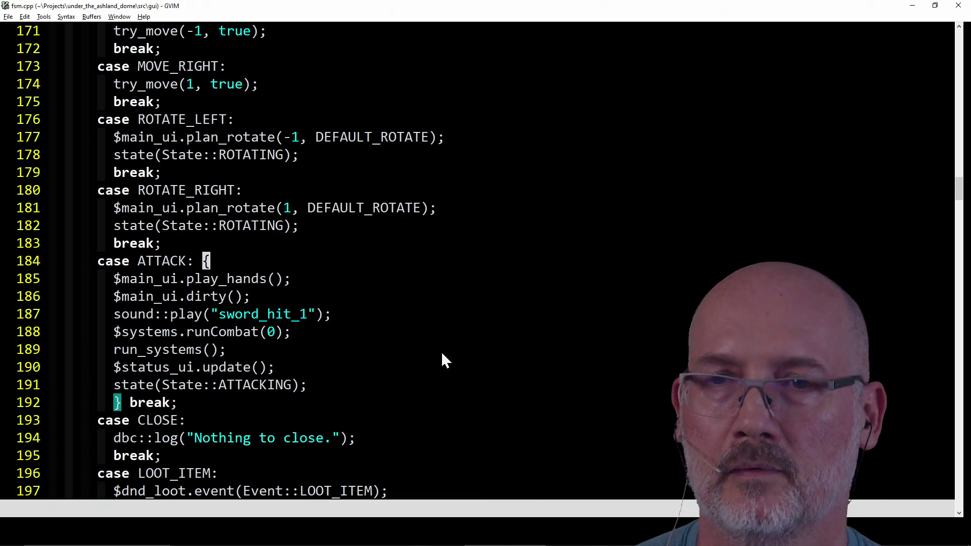
Scroll through fsm.cpp and place the caret on try_move's closing brace.
scroll(543, 314, "up", 1)
scroll(543, 315, "up", 8)
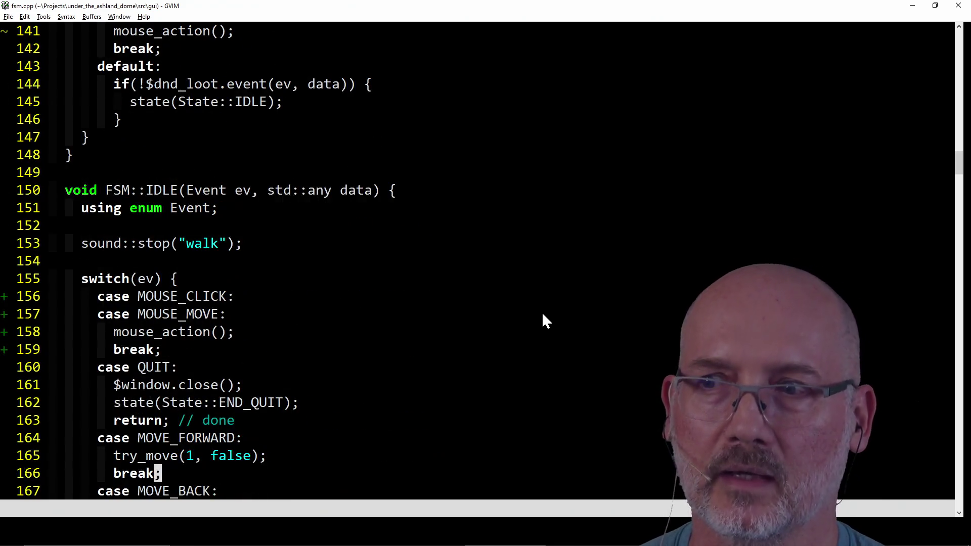
scroll(543, 314, "down", 1)
scroll(542, 315, "down", 11)
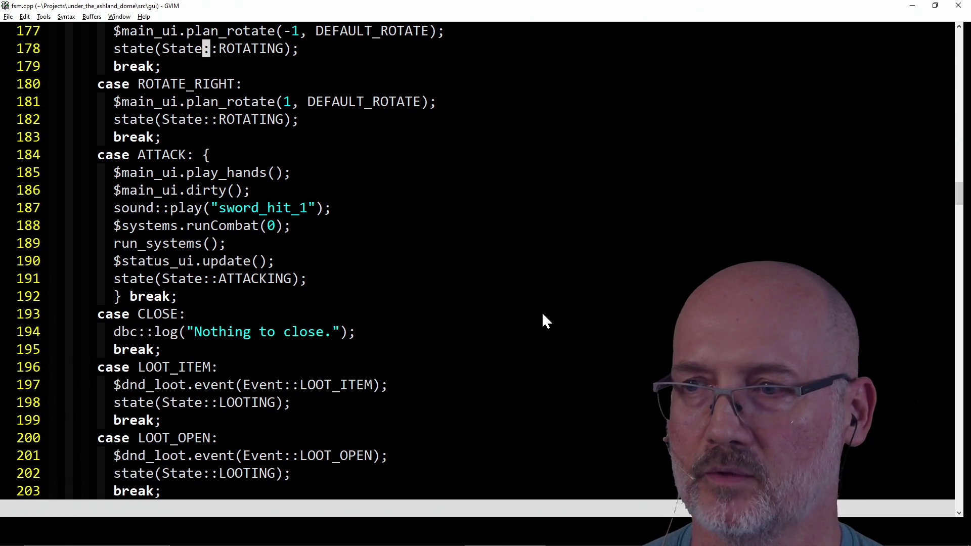
scroll(444, 329, "down", 11)
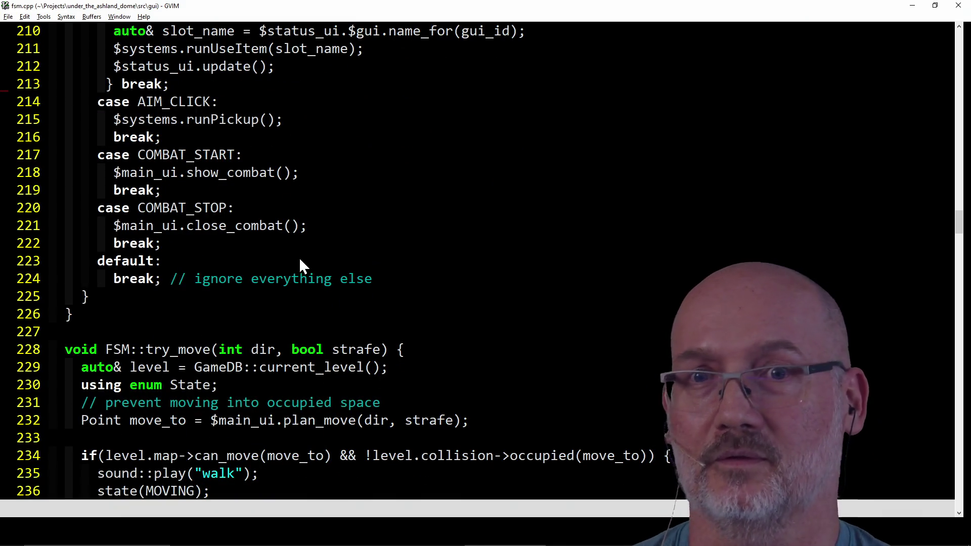
scroll(299, 257, "down", 9)
scroll(299, 257, "up", 3)
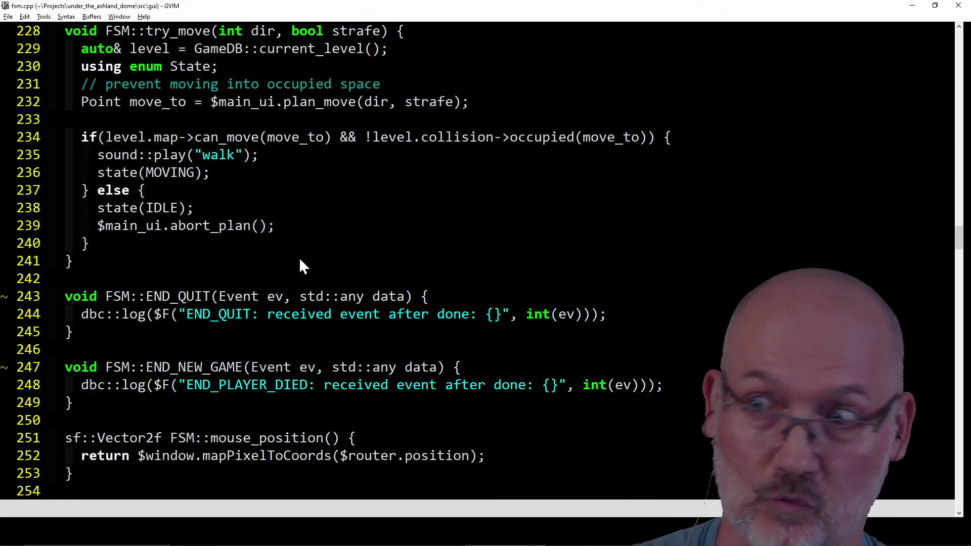
left_click(136, 268)
Scroll back up and put the caret on the ROTATING state name near line 126.
scroll(135, 268, "down", 14)
scroll(134, 266, "down", 20)
scroll(134, 266, "up", 20)
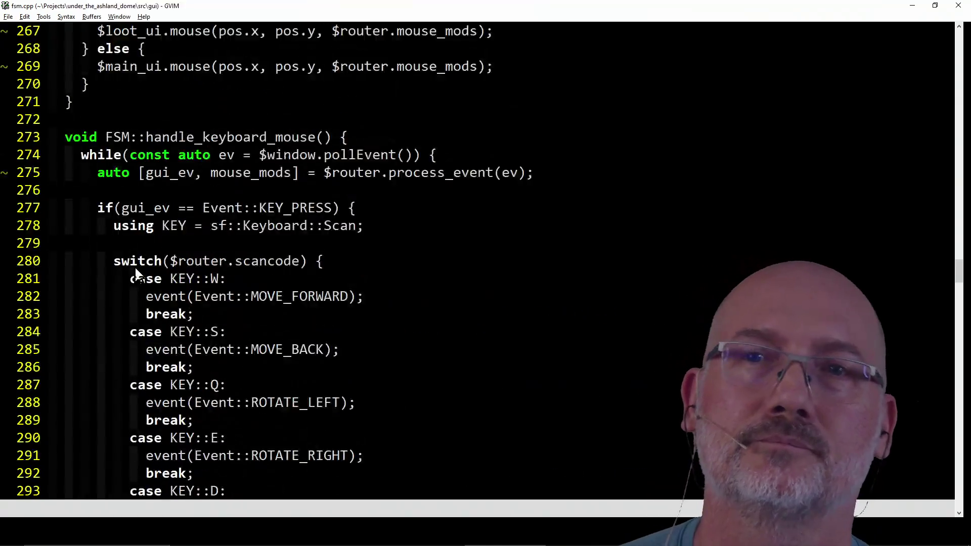
scroll(135, 266, "up", 20)
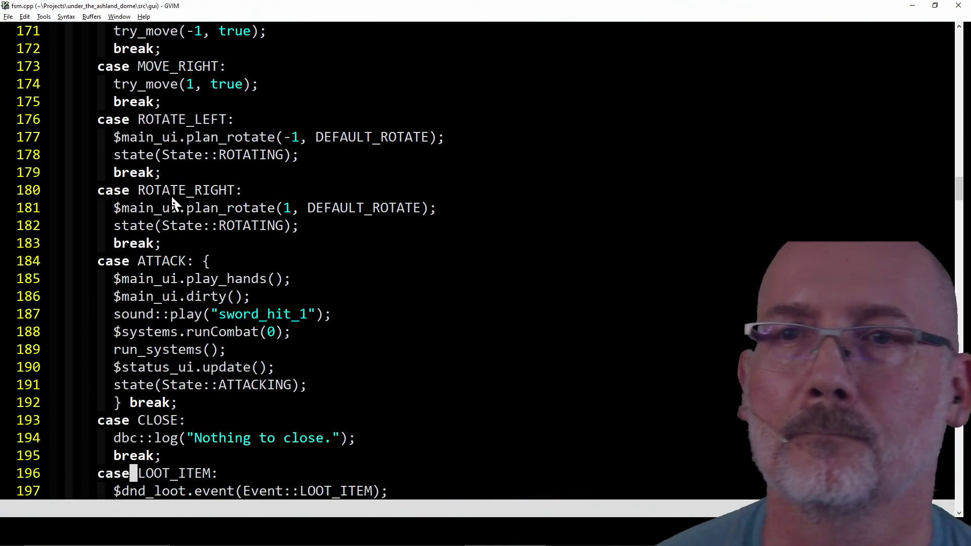
left_click(231, 157)
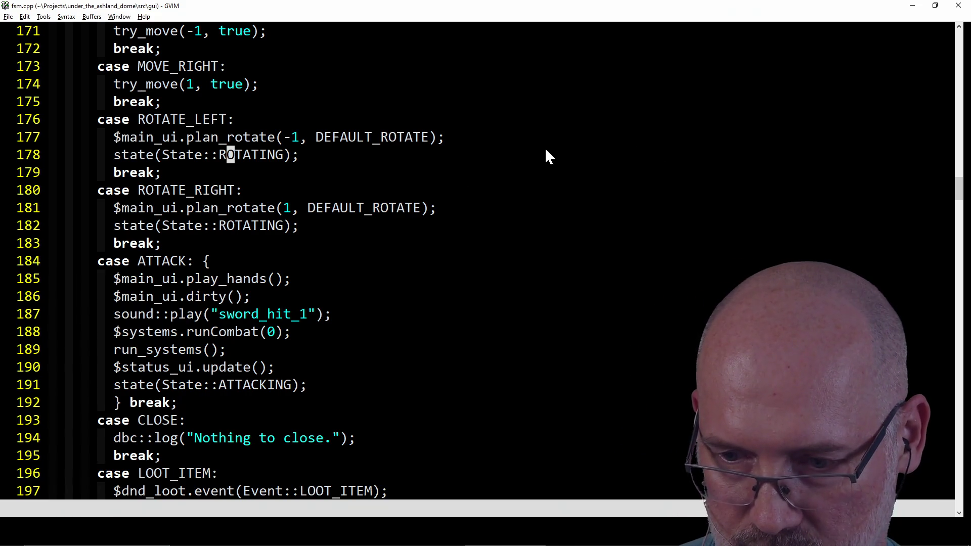
scroll(451, 239, "up", 18)
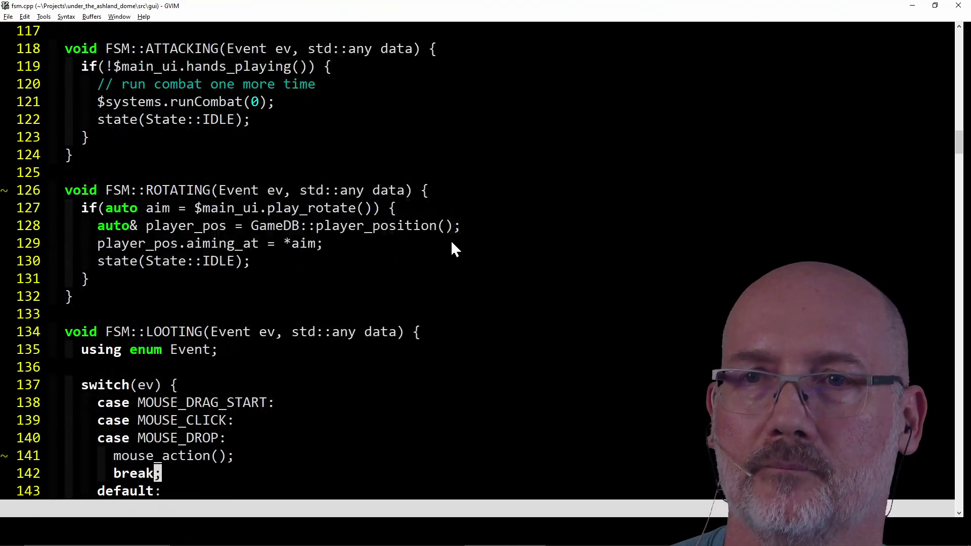
left_click(452, 242)
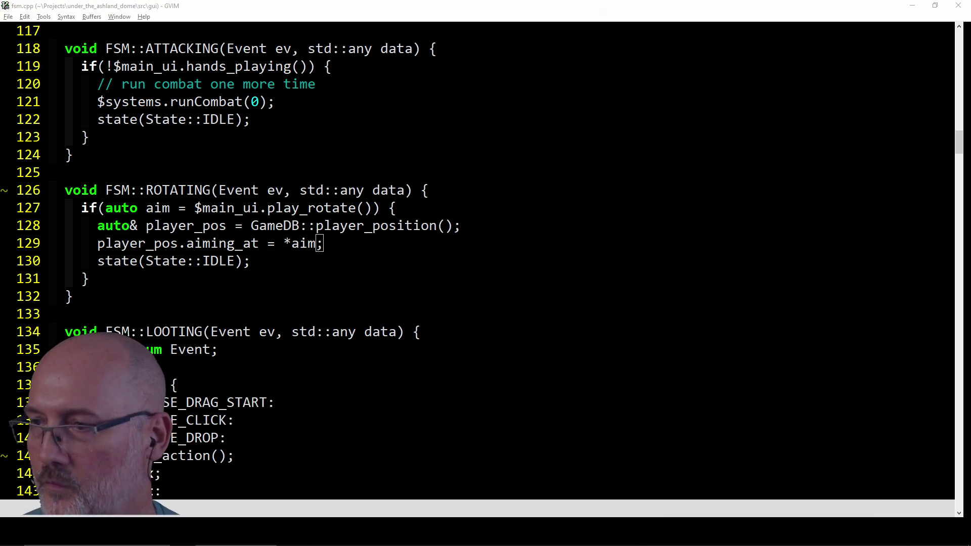
mouse_move(877, 542)
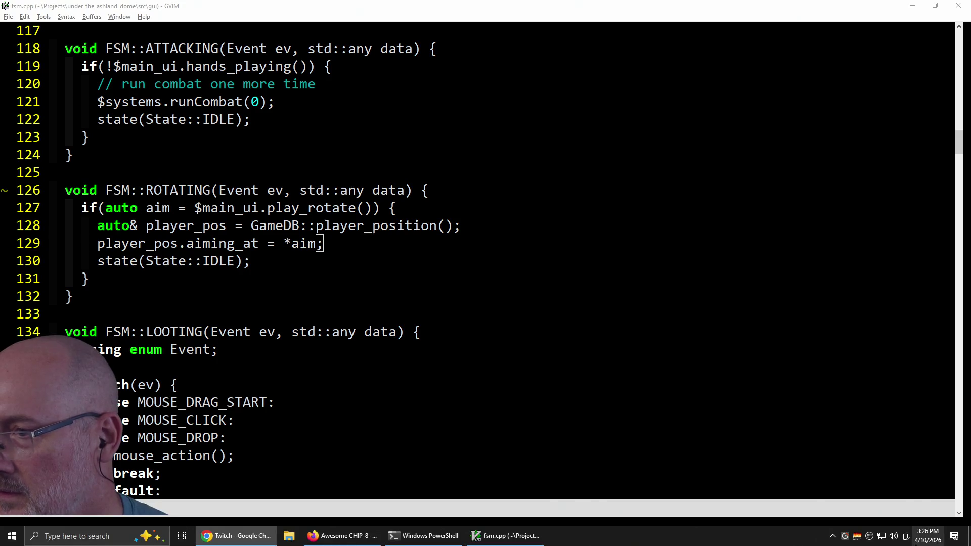
Launch the Companion web admin GUI from the system tray launcher, then hide the launcher.
left_click(833, 537)
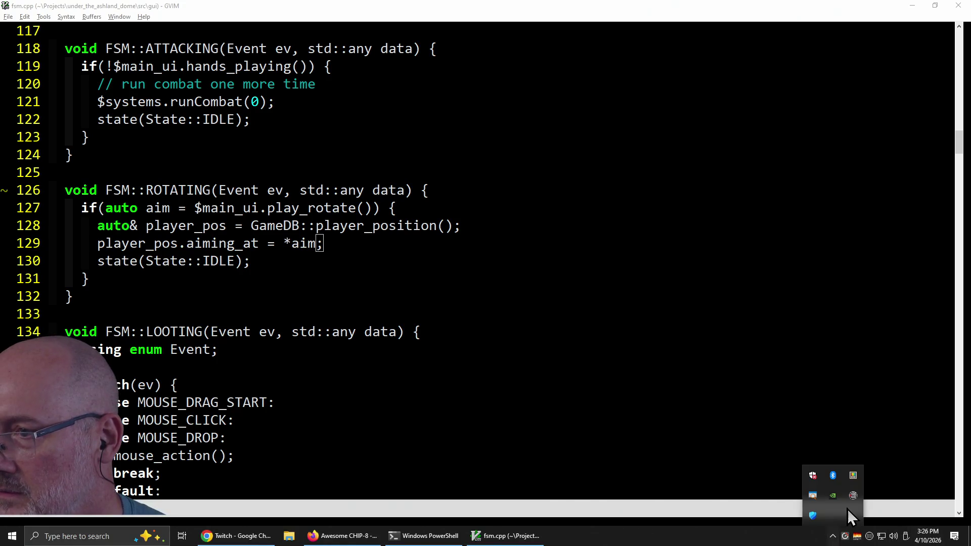
left_click(853, 497)
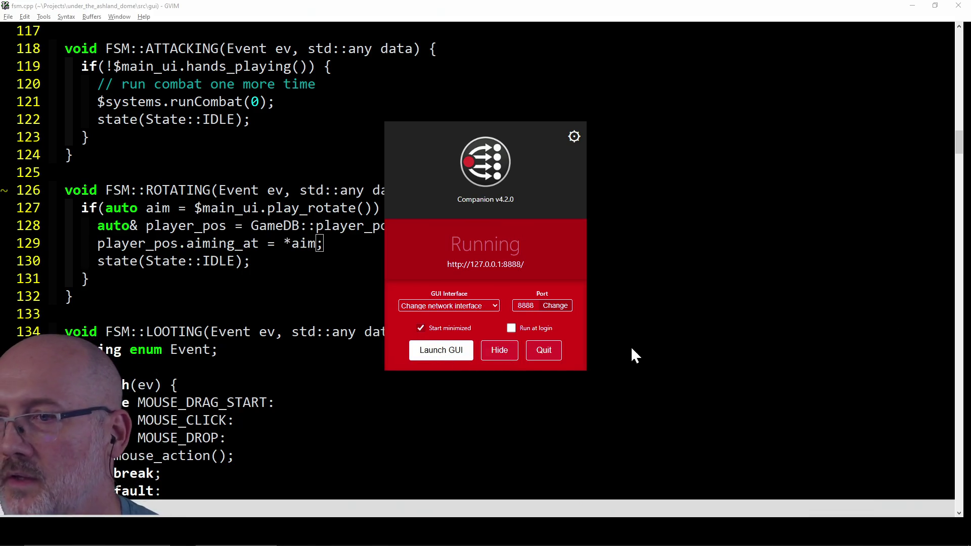
left_click(499, 350)
key("alt+Tab")
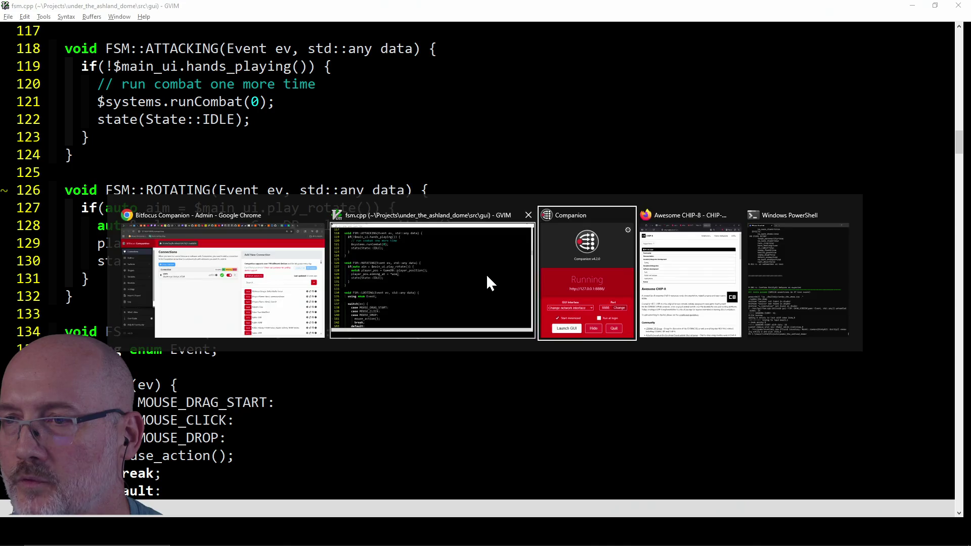
left_click(500, 351)
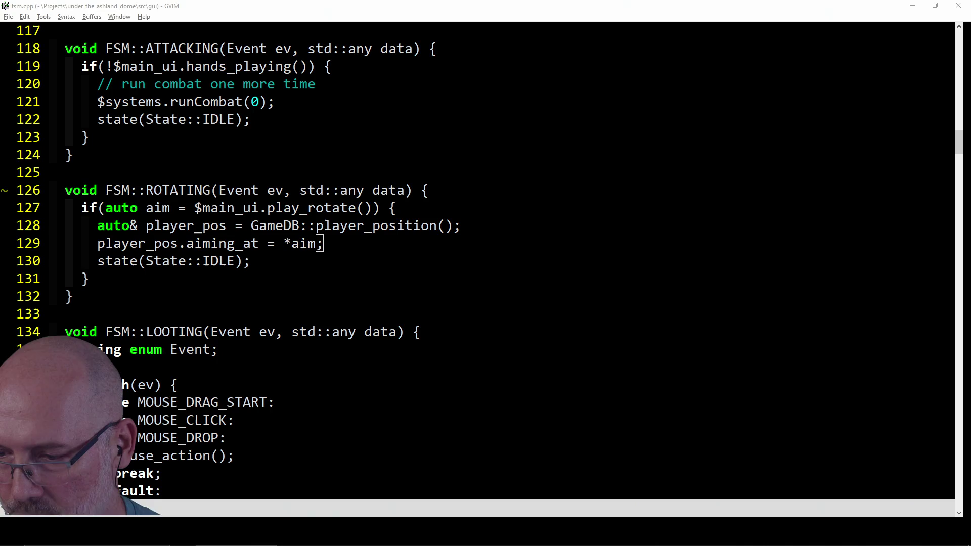
Bring the Companion admin browser window onto the screen full size in front of GVIM.
mouse_move(966, 56)
left_mouse_down()
mouse_move(925, 61)
mouse_move(964, 33)
mouse_move(512, 84)
left_mouse_up()
key("super+Down")
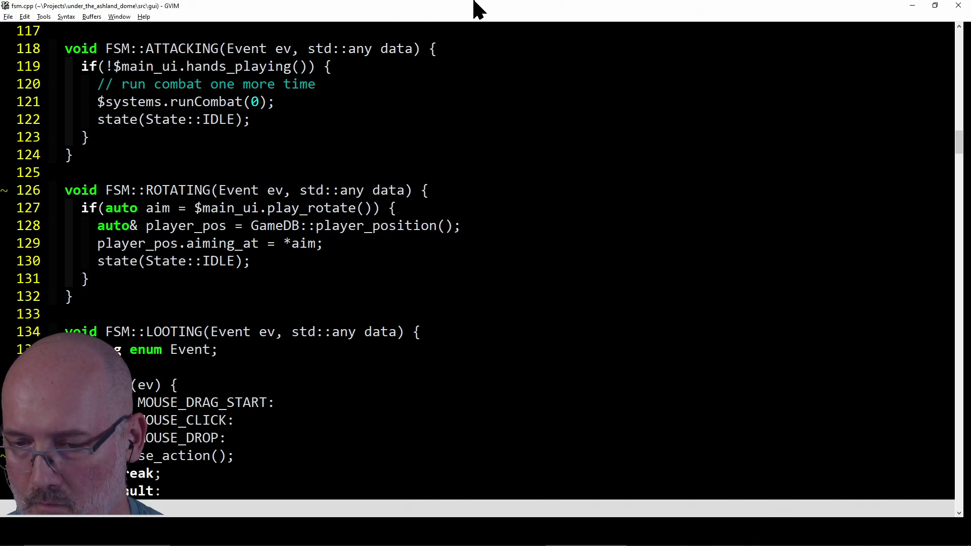
key("alt+Tab")
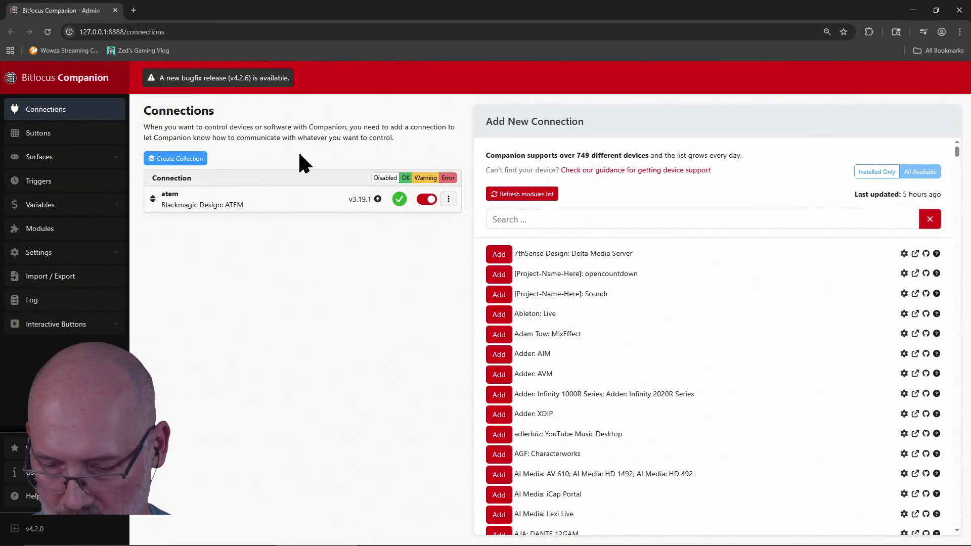
Open the Goodbye button's editor and scroll to its 300000 ms wait action.
left_click(43, 136)
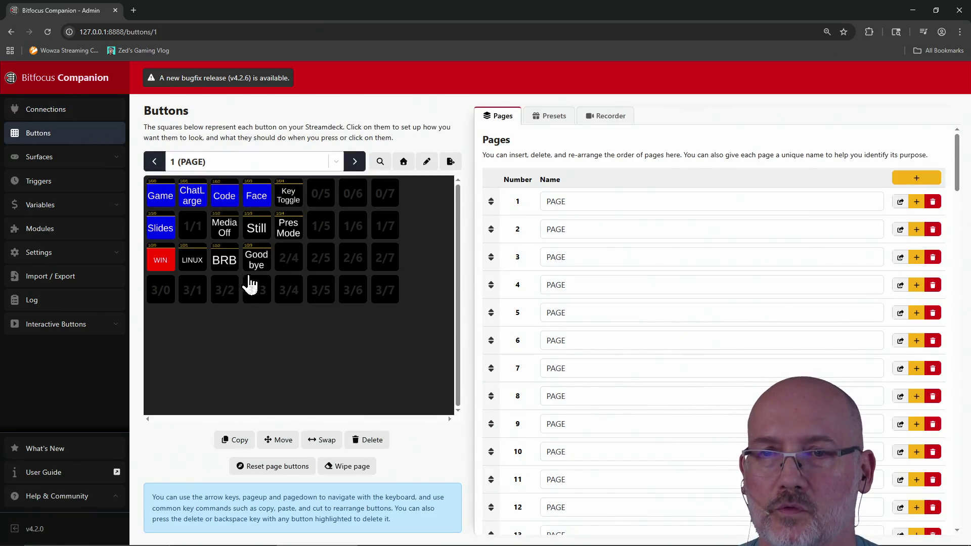
left_click(261, 269)
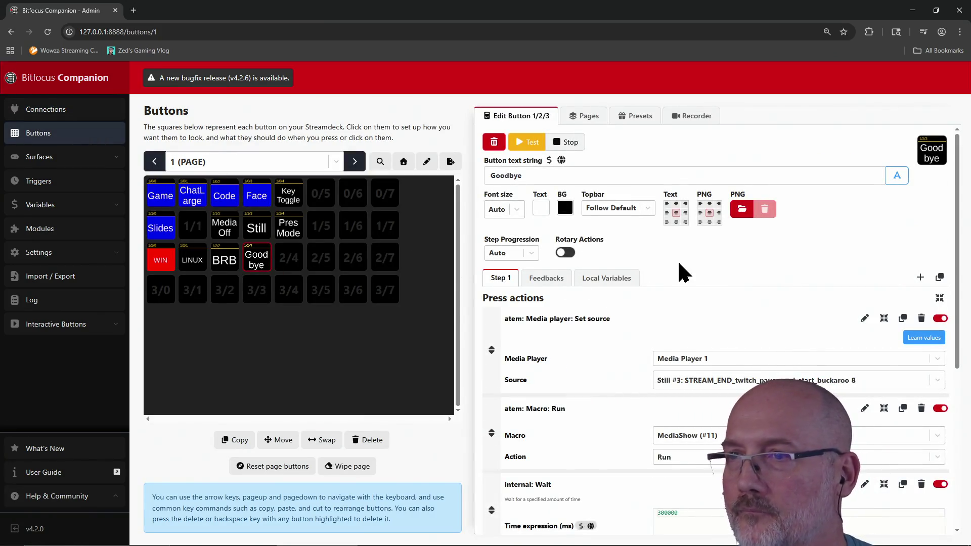
scroll(679, 263, "down", 5)
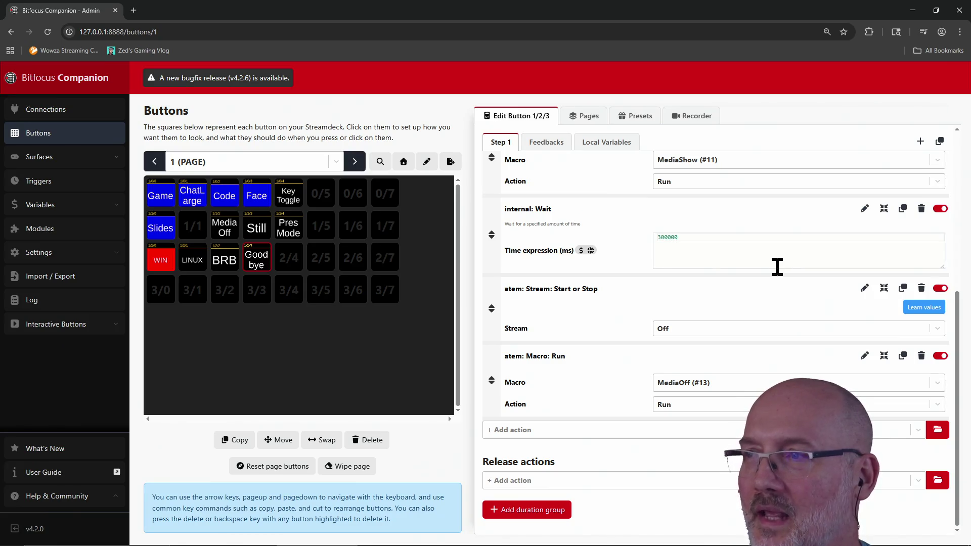
Check the wait time's right-click edit options, then start a new browser window.
right_click(689, 247)
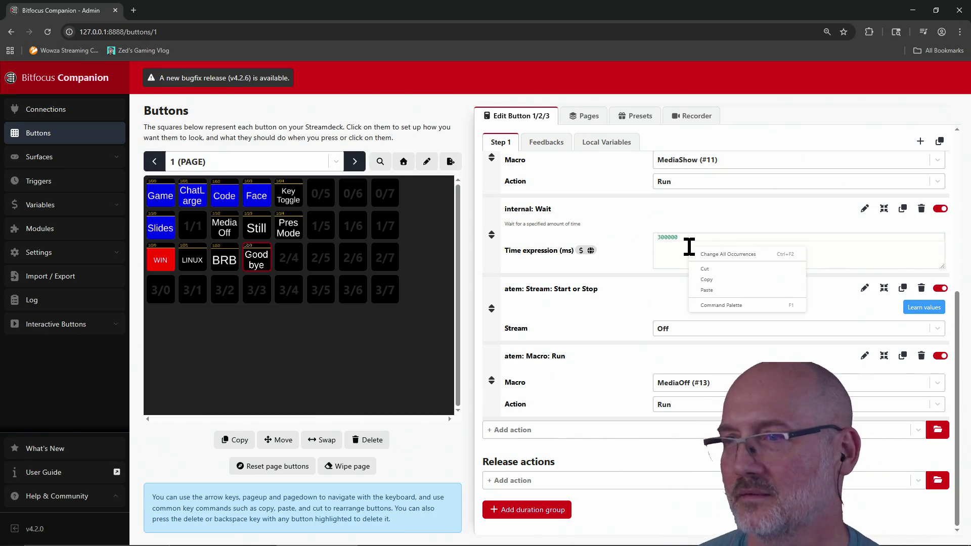
left_click(673, 251)
right_click(706, 252)
left_click(685, 252)
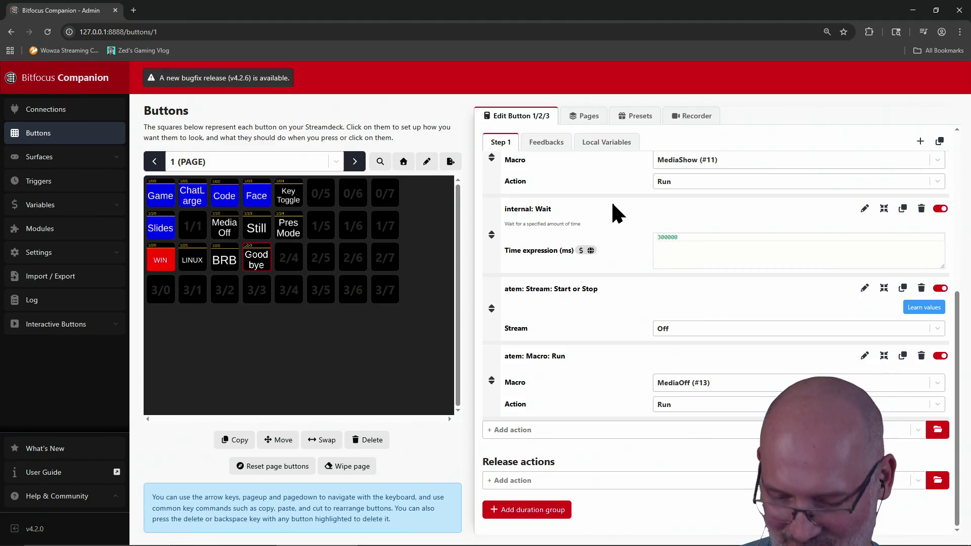
key("ctrl+n")
Convert '2 minutes in milliseconds' on Wolfram Alpha.
key("ctrl+w")
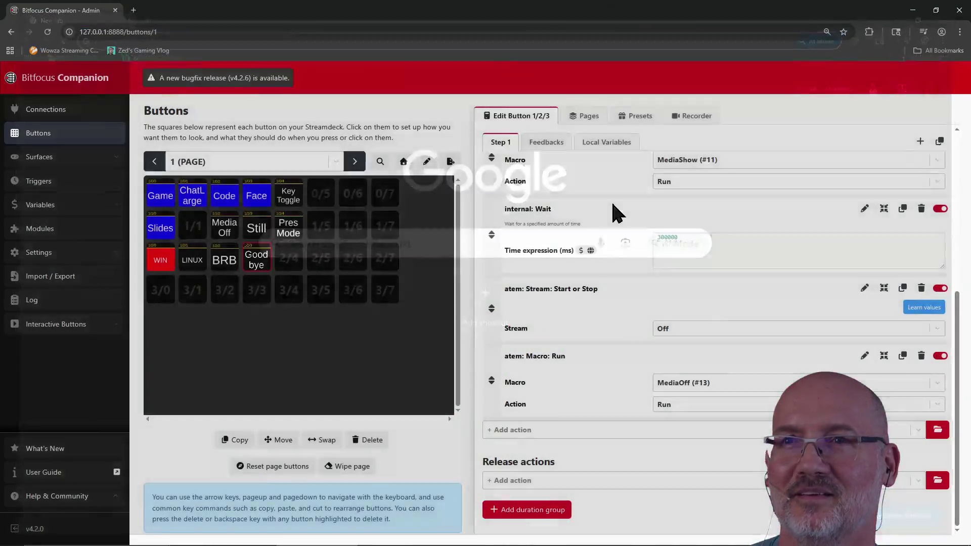
key("ctrl+n")
type("wolframalpha.com")
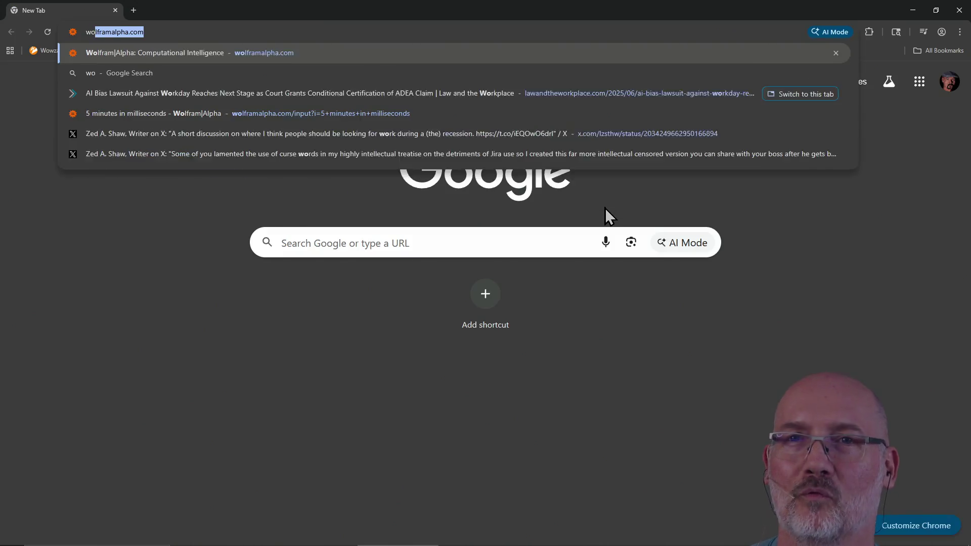
key("Return")
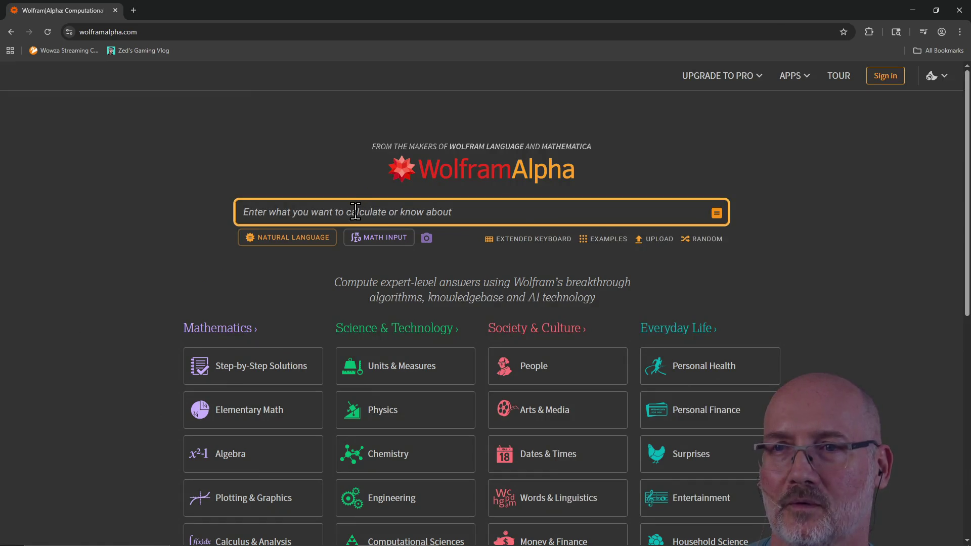
type("2 minutes in millisec")
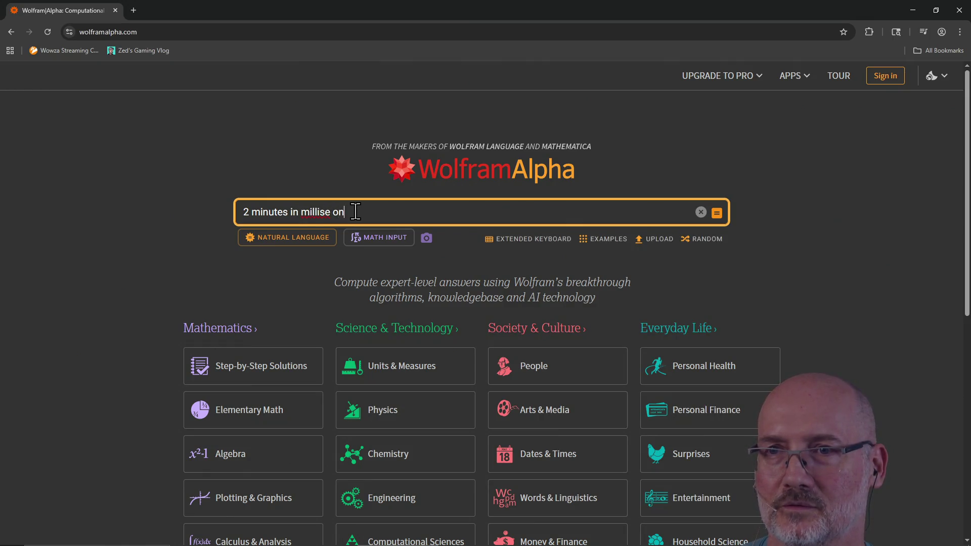
type("onds")
key("Return")
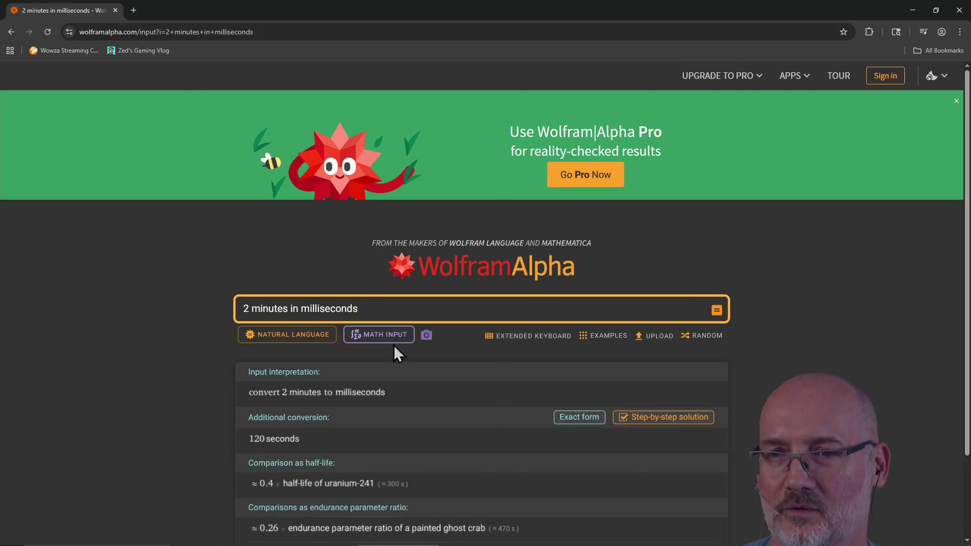
Replace the Wolfram Alpha query with 120000, copy it, and return to Companion.
scroll(388, 470, "down", 1)
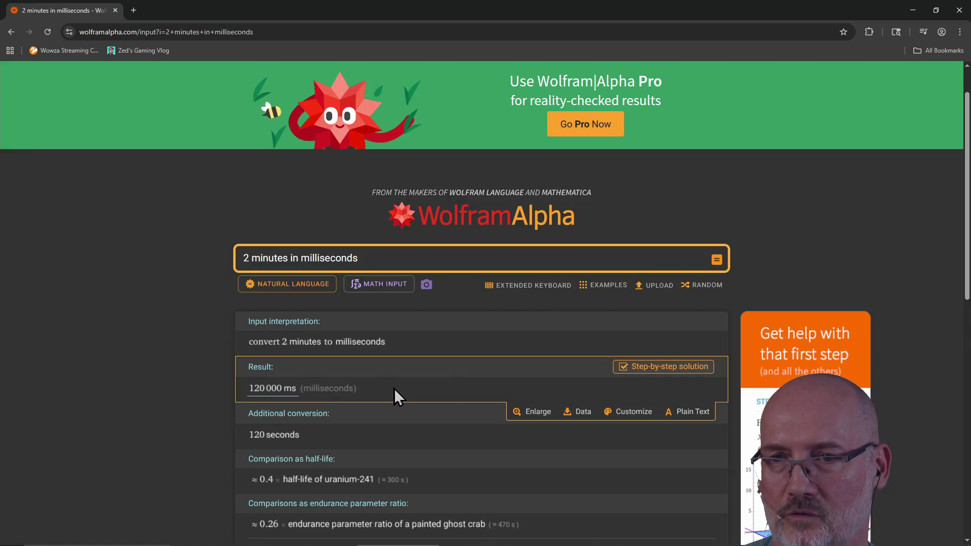
left_click(399, 259)
type("12")
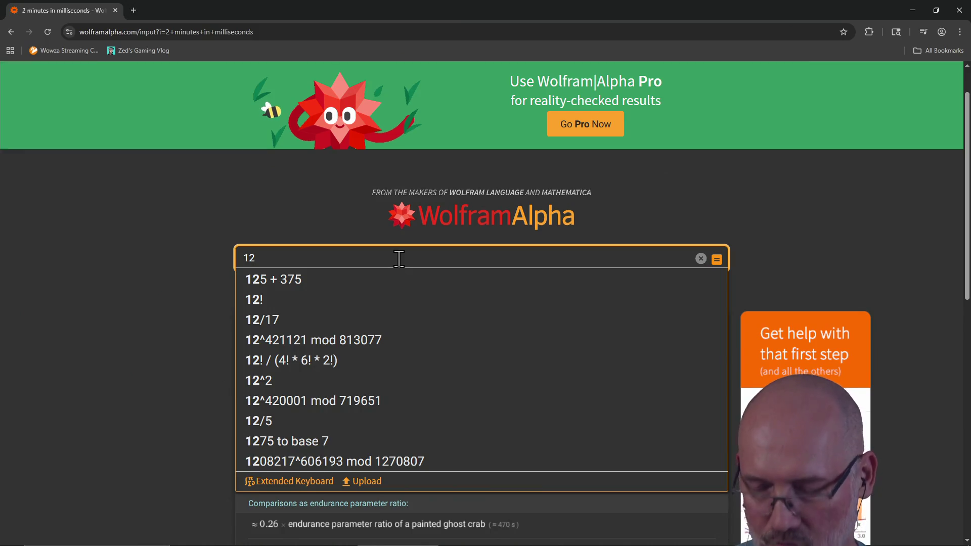
type("0000")
key("ctrl+a")
key("ctrl+c")
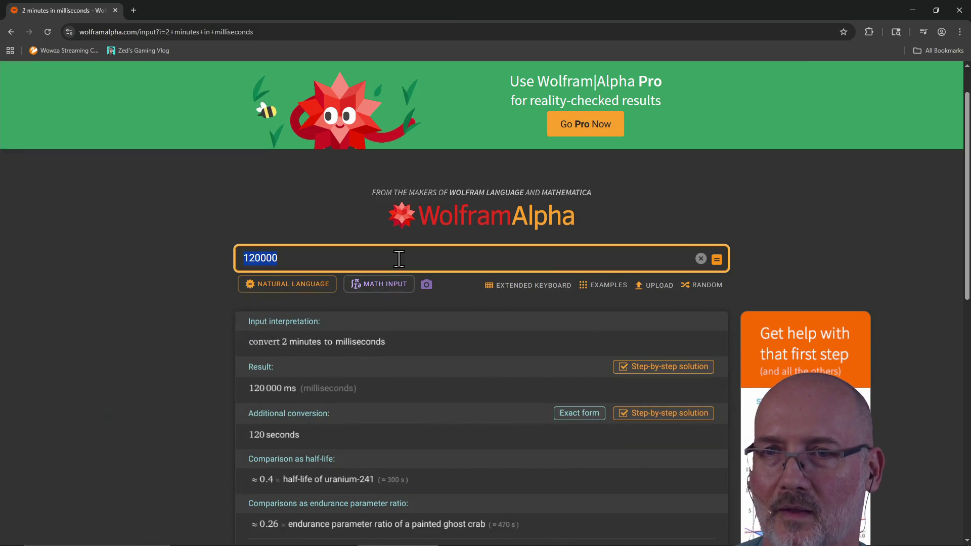
key("alt+Tab")
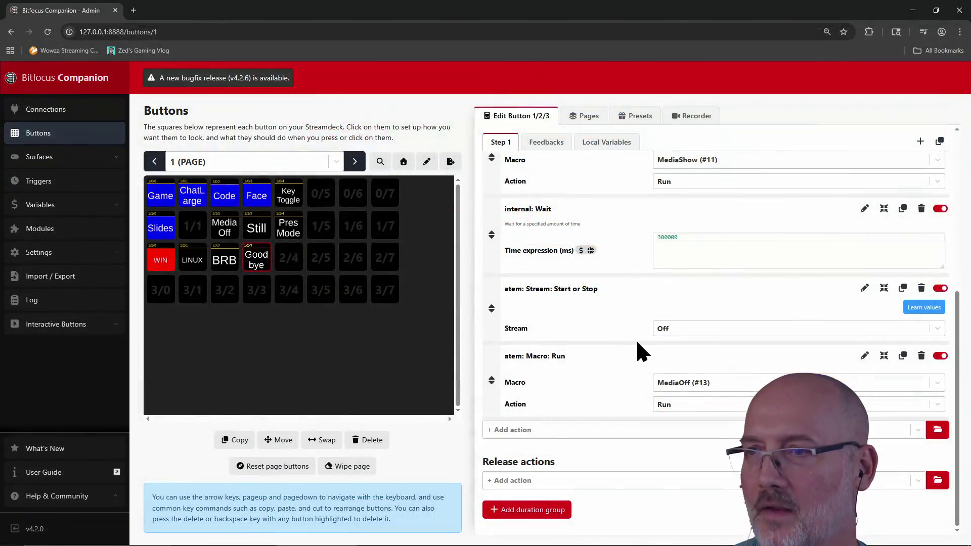
Replace the Goodbye button's 300000 ms wait time with the pasted 120000.
double_click(690, 243)
key("ctrl+v")
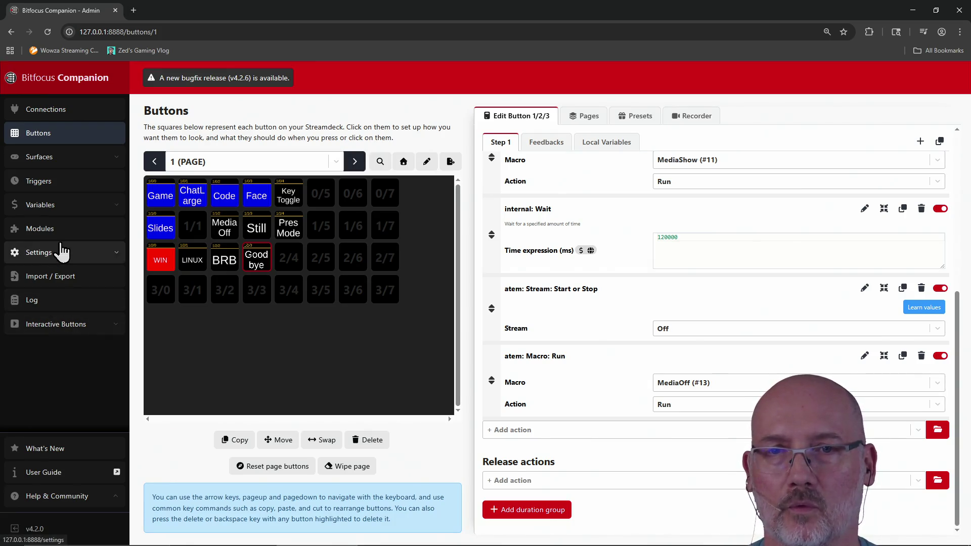
Export the full Companion configuration as a .companionconfig download and minimize the browser.
left_click(71, 278)
left_click(205, 191)
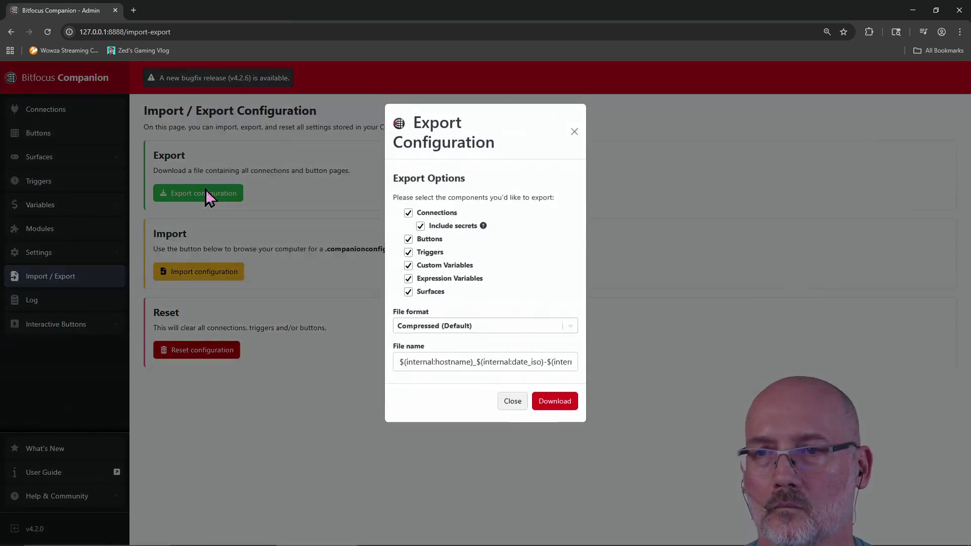
left_click(560, 404)
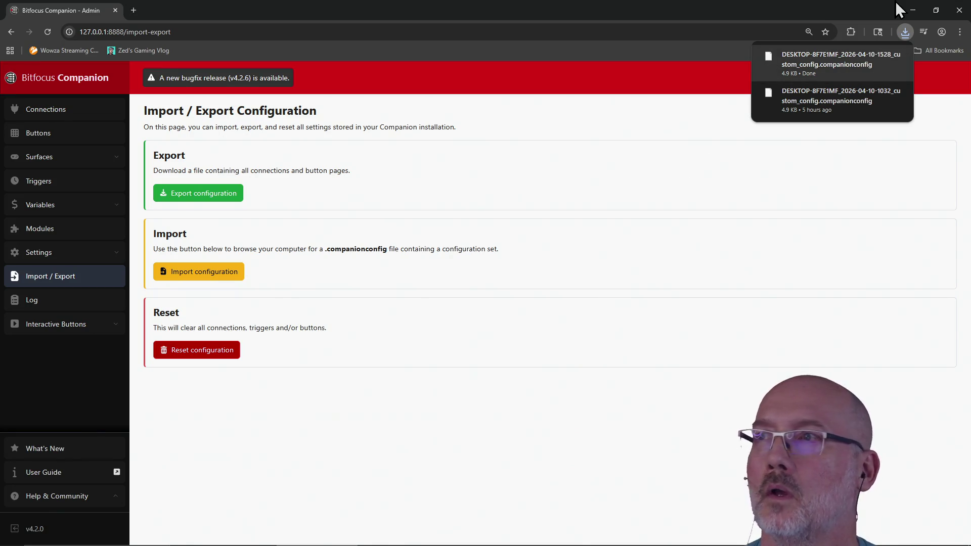
left_click(960, 10)
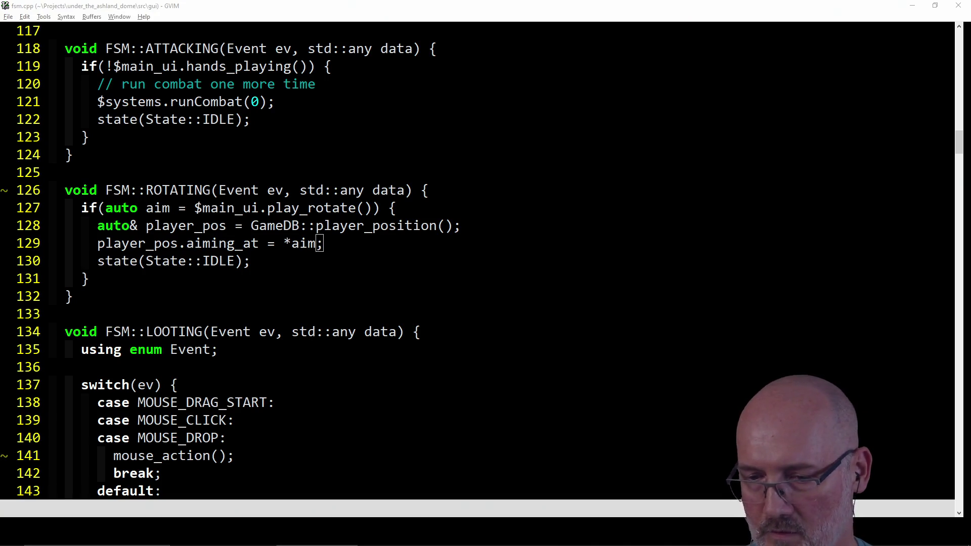
Drag the Twitch raid browser window over the GVIM code editor.
mouse_move(970, 56)
left_mouse_down()
mouse_move(553, 99)
mouse_move(447, 39)
left_mouse_up()
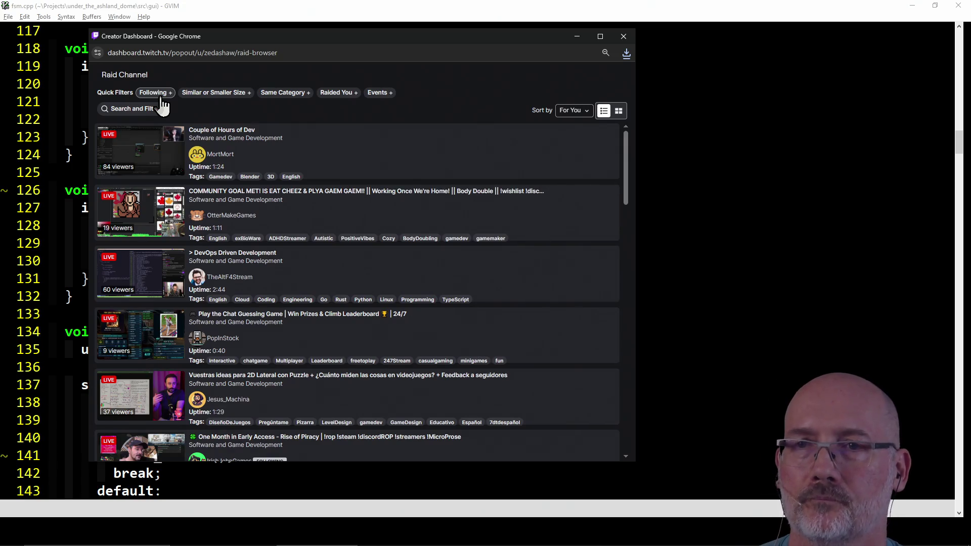
Filter raid channels to Same Category and Following, trying then removing Raided You.
left_click(281, 93)
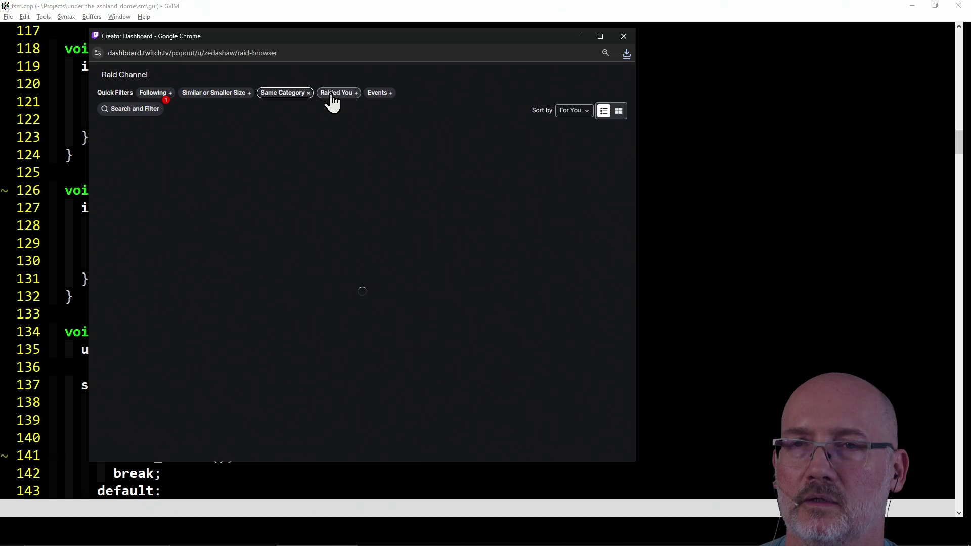
left_click(332, 95)
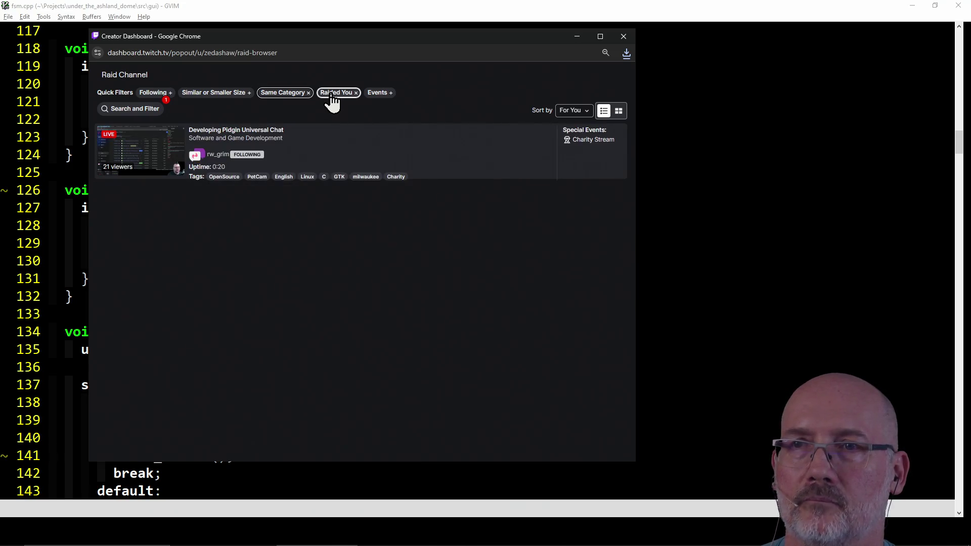
left_click(356, 96)
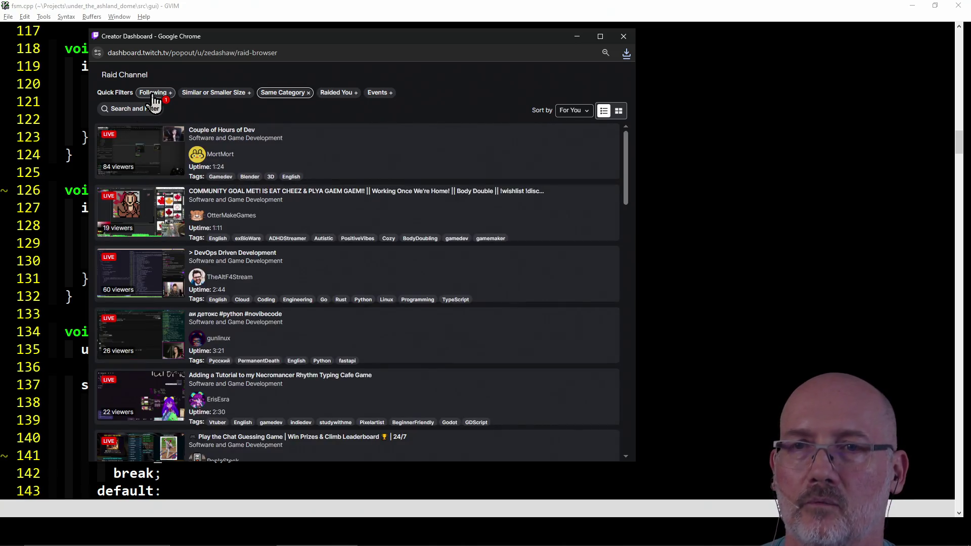
left_click(153, 94)
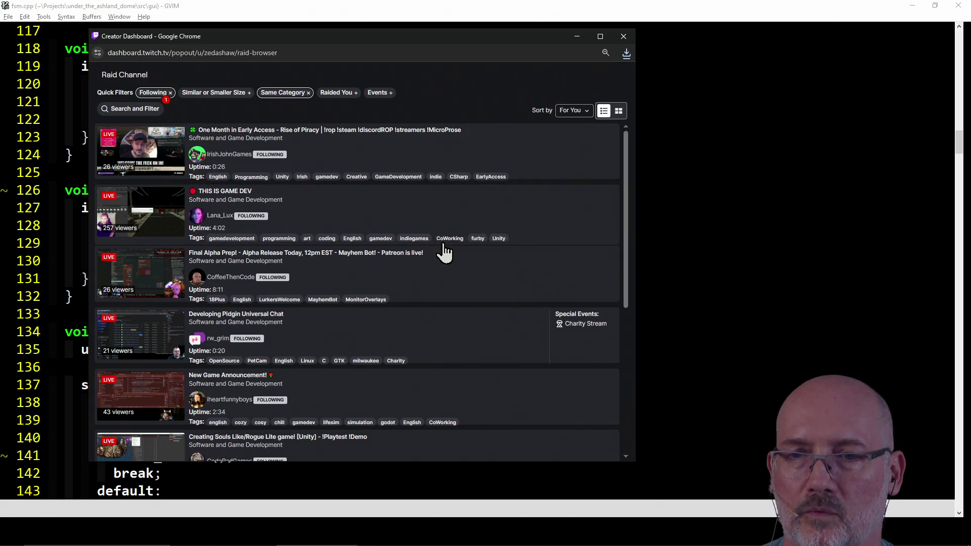
Preview the Souls-like Unity game stream from the filtered list.
scroll(444, 251, "down", 5)
scroll(435, 252, "up", 1)
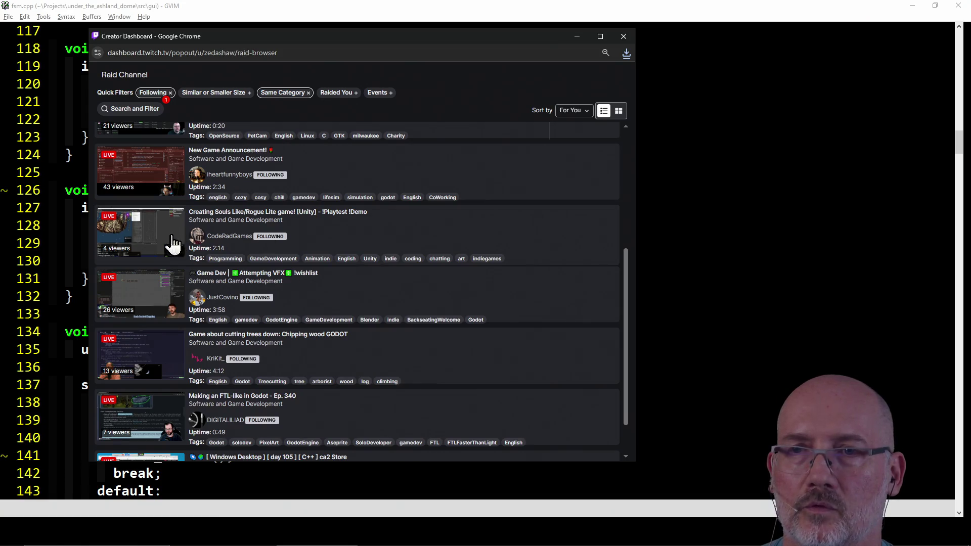
left_click(148, 234)
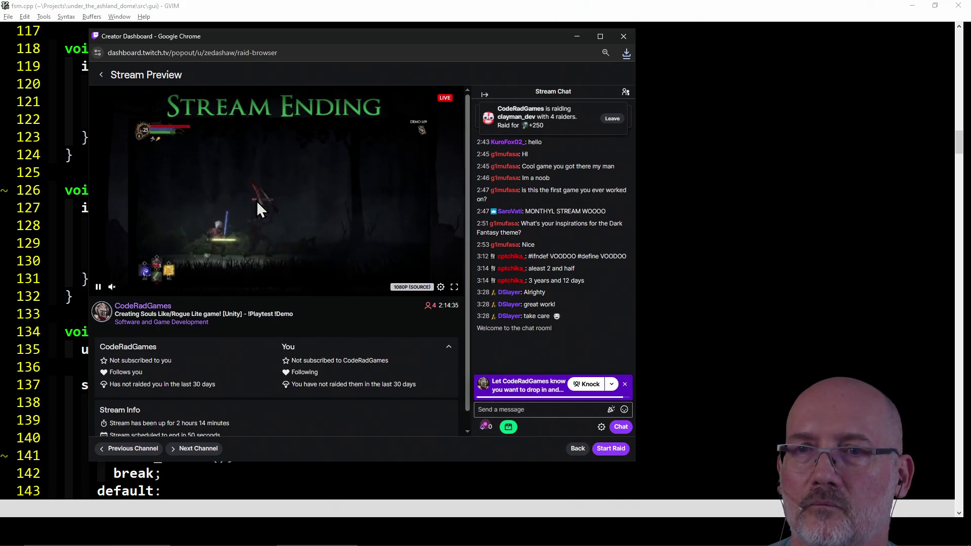
left_click(102, 76)
scroll(405, 347, "down", 10)
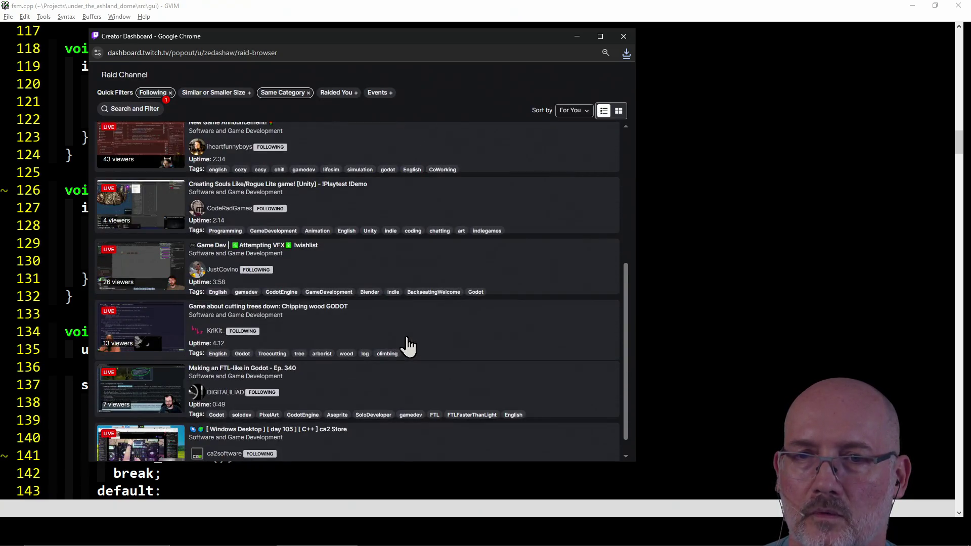
scroll(481, 334, "down", 1)
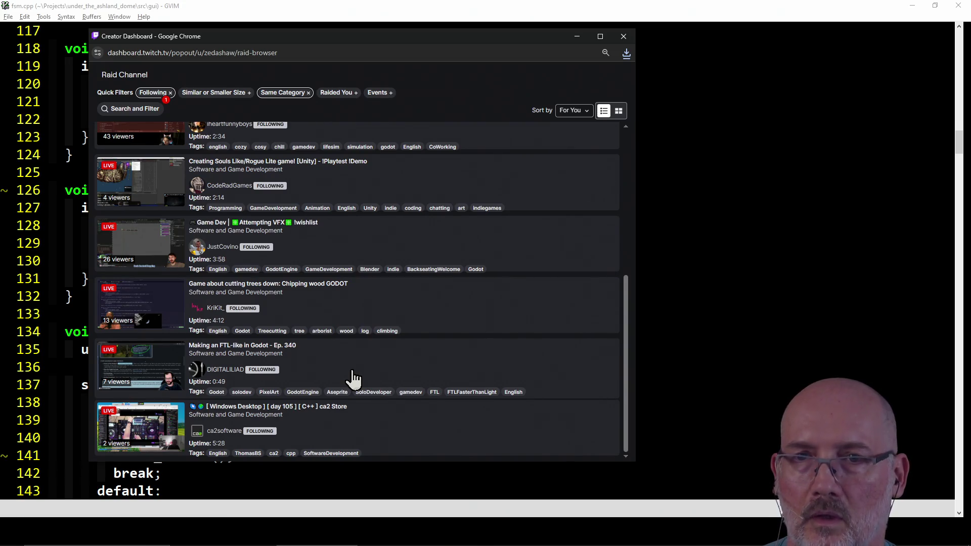
scroll(304, 341, "up", 3)
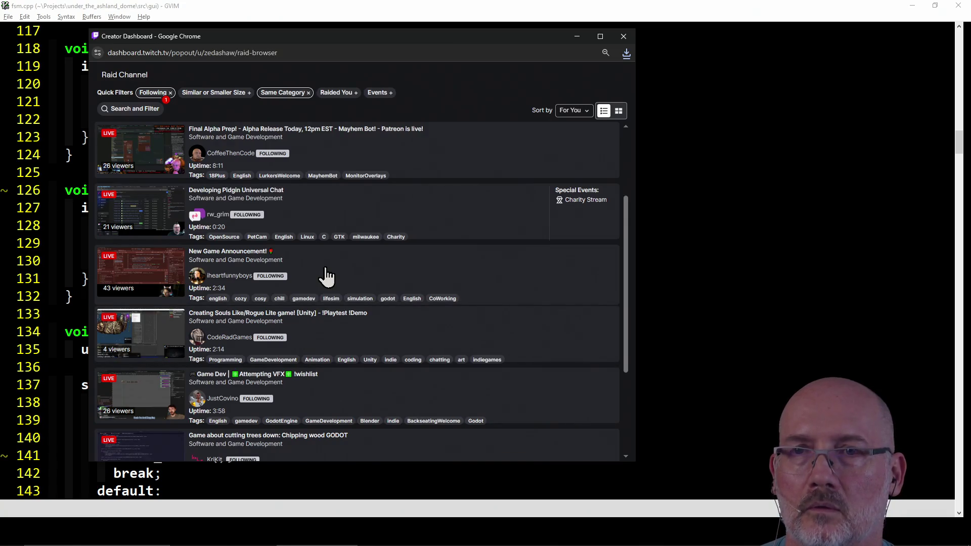
scroll(326, 277, "down", 3)
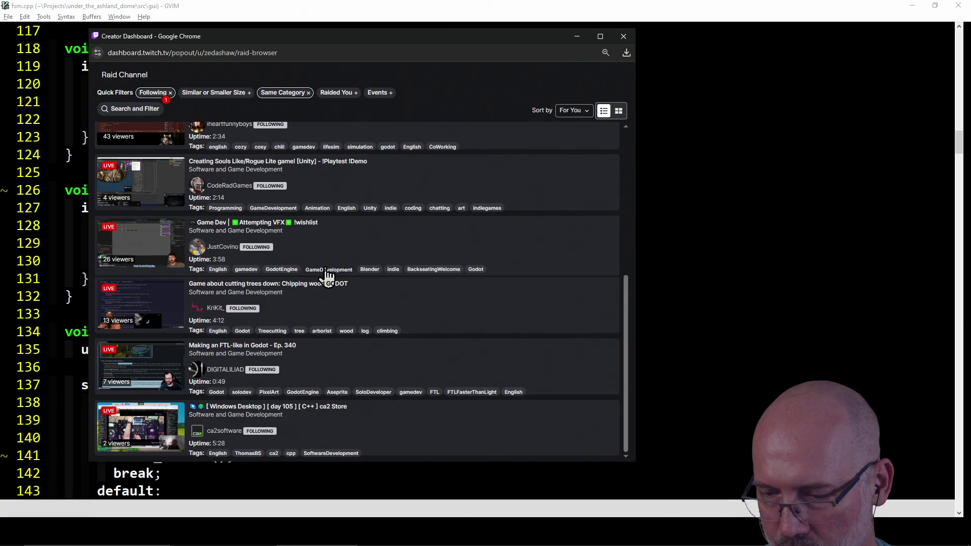
Start a raid to the 'Making an FTL-like in Godot - Ep. 340' stream.
left_click(143, 375)
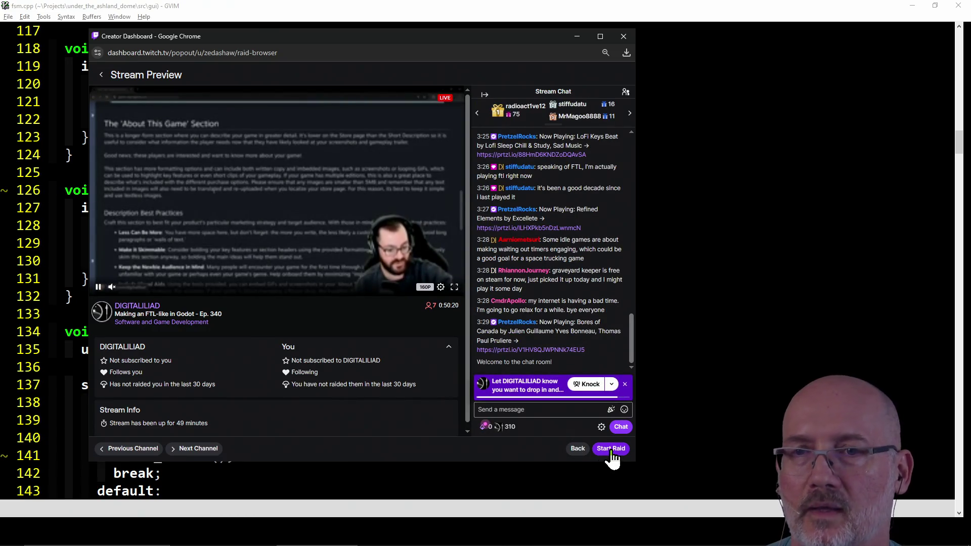
left_click(612, 452)
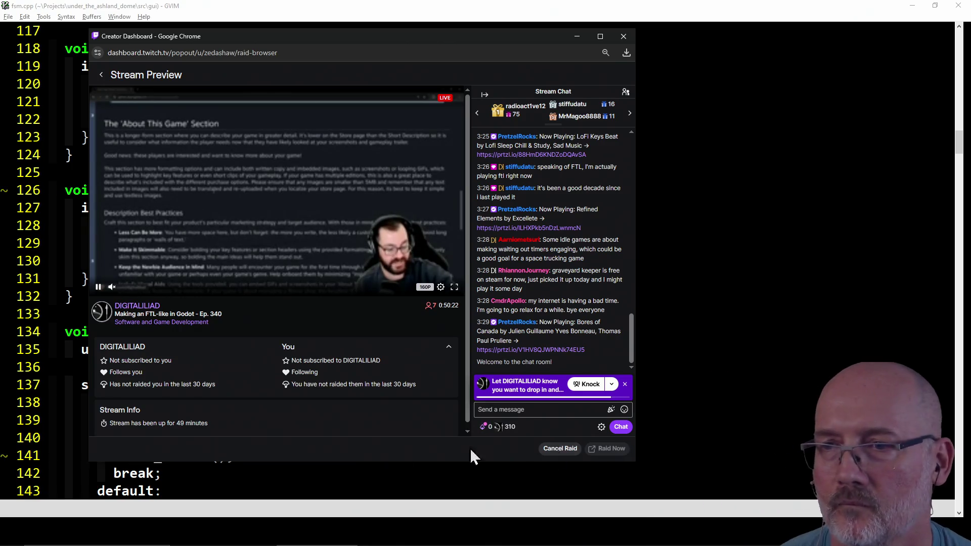